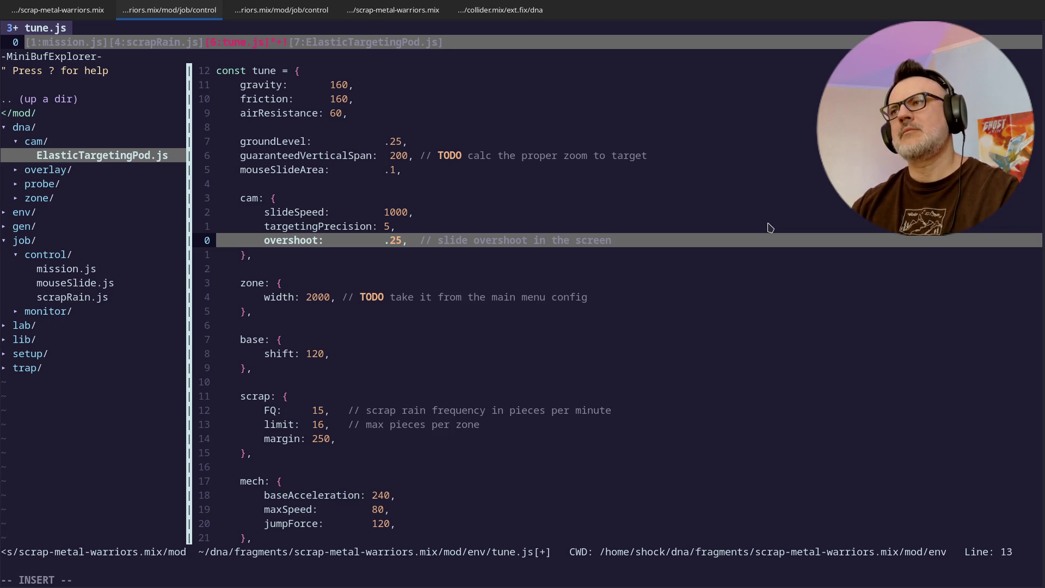
# Step: Finish the overshoot comment in tune.js and save the tuning file
pyautogui.write(' sizes')
pyautogui.press('Escape')
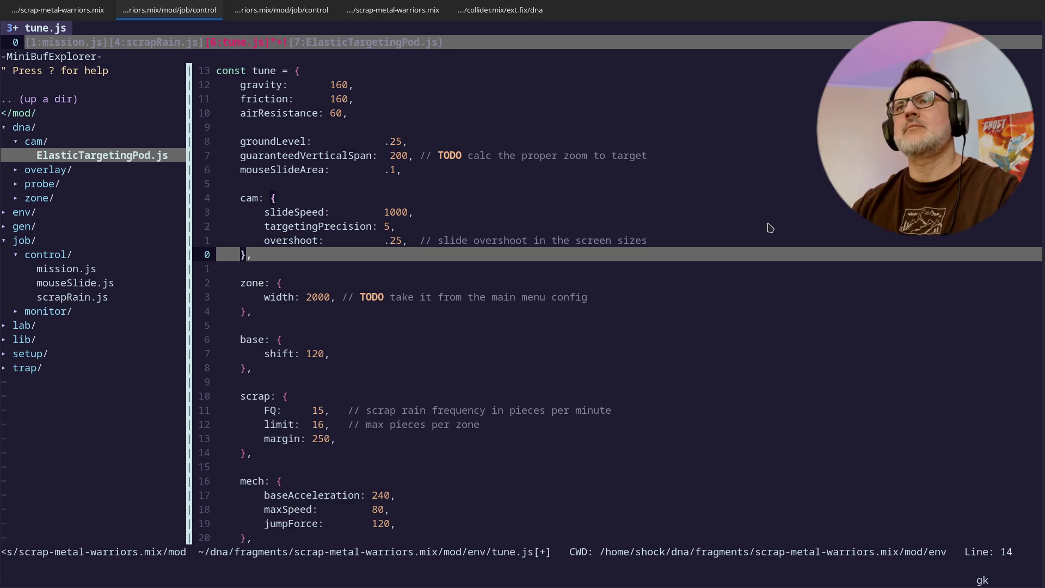
pyautogui.press('j')
pyautogui.press('k')
pyautogui.press('k')
pyautogui.press('k')
pyautogui.press('Down')
pyautogui.press('Down')
pyautogui.press('Down')
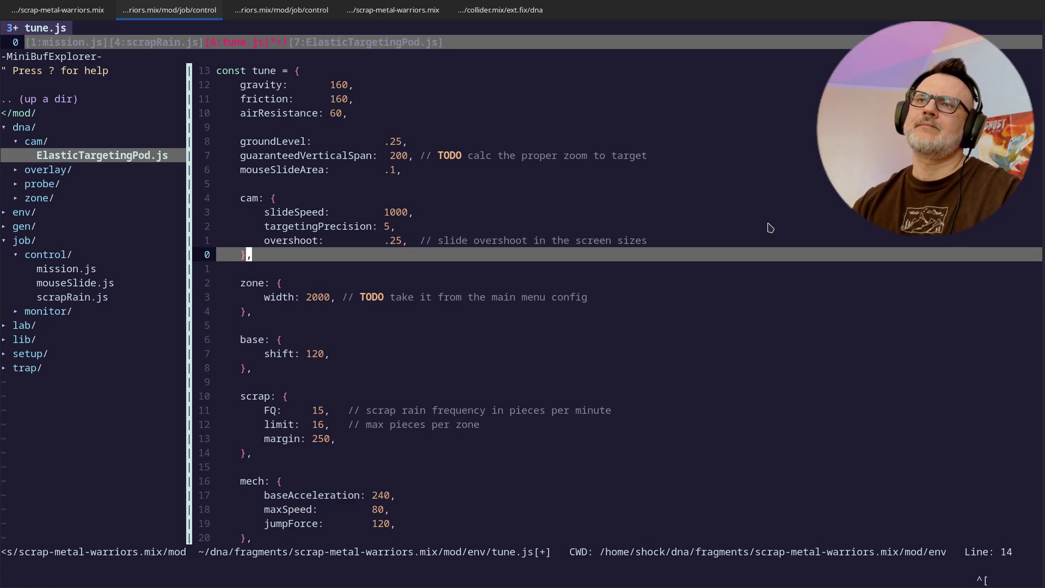
pyautogui.press('Return')
# Step: In ElasticTargetingPod.js, add an overshoot const equal to env.tune.cam.overshoot times the view width
pyautogui.hotkey('ctrl', '6')
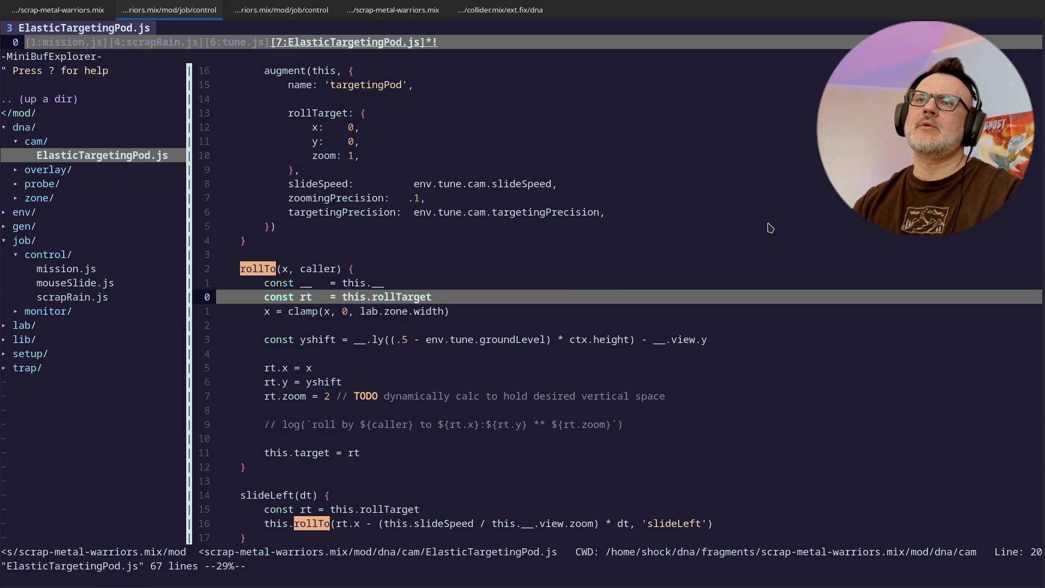
pyautogui.press('j')
pyautogui.press('j')
pyautogui.press('j')
pyautogui.press('k')
pyautogui.press('o')
pyautogui.write('const overshoot = __.view.getWidth(')
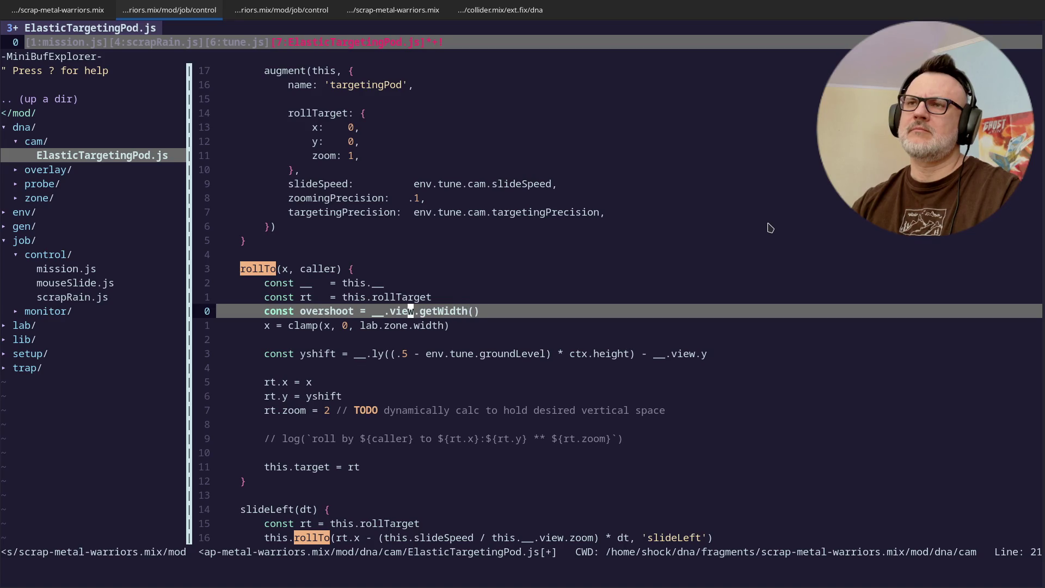
pyautogui.write('env.tune.ca')
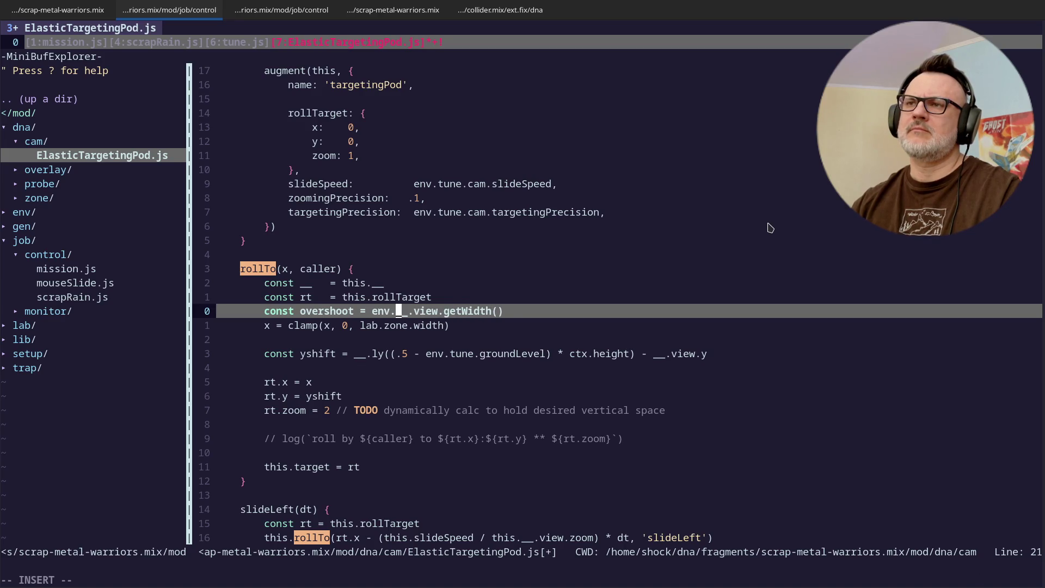
pyautogui.write('m.overshoot ')
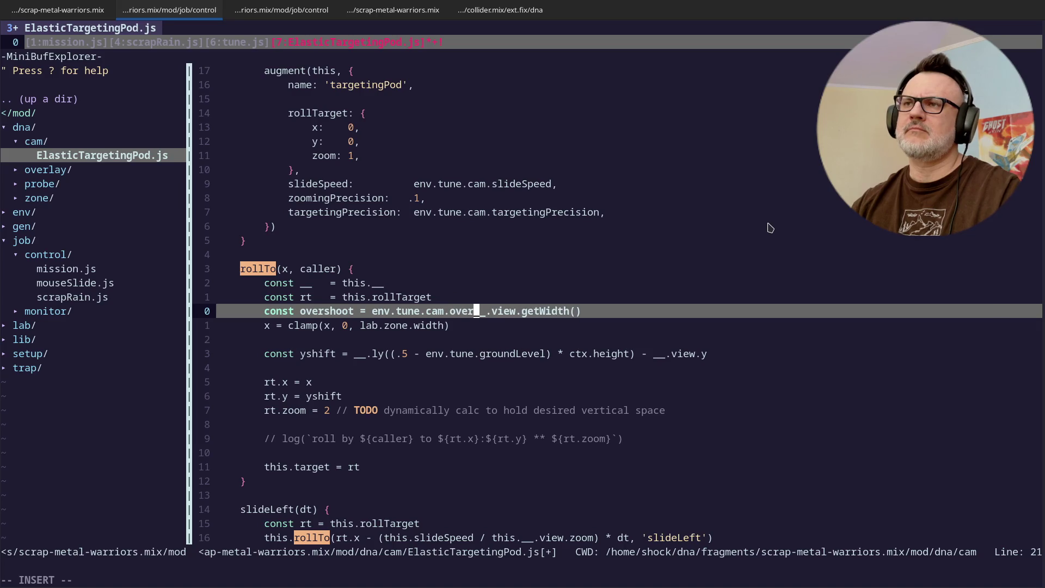
pyautogui.write('*')
pyautogui.press('Escape')
# Step: Change rollTo's clamp bounds to -overshoot and width plus overshoot
pyautogui.press('j')
pyautogui.press('k')
pyautogui.press('w')
pyautogui.press('j')
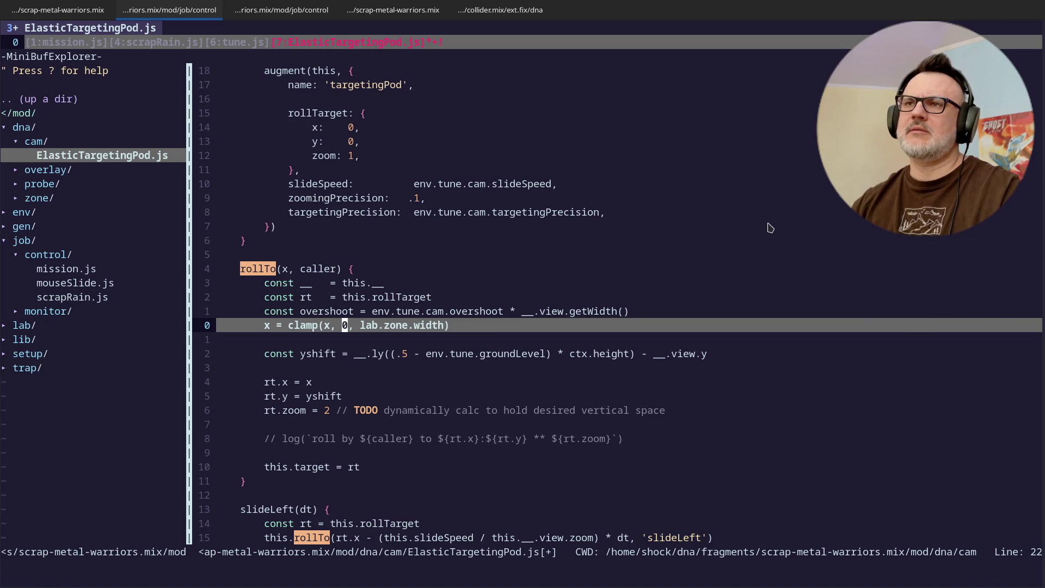
pyautogui.write('w-overshoo')
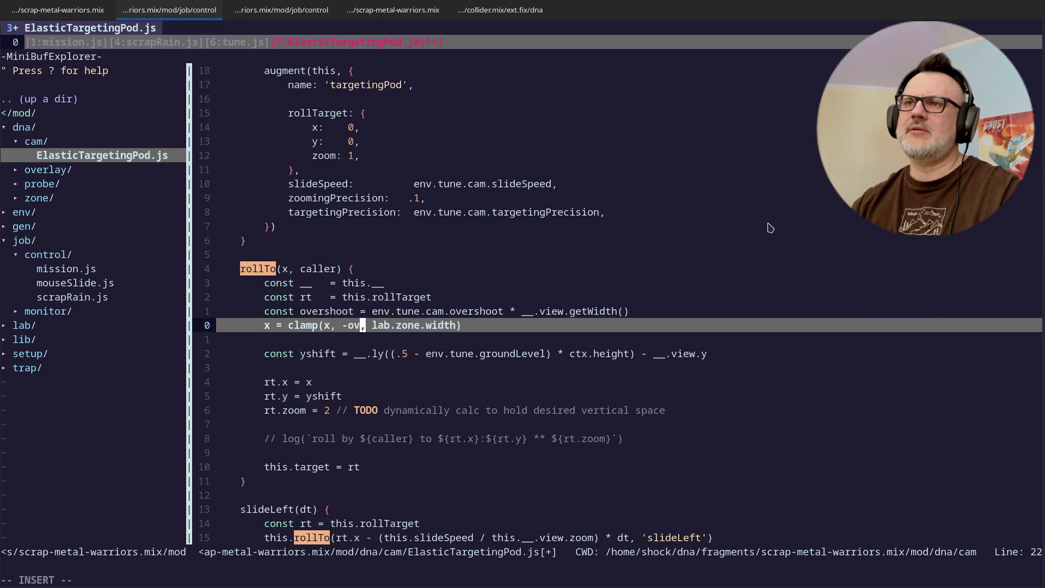
pyautogui.write('t')
pyautogui.press('Escape')
pyautogui.write('w')
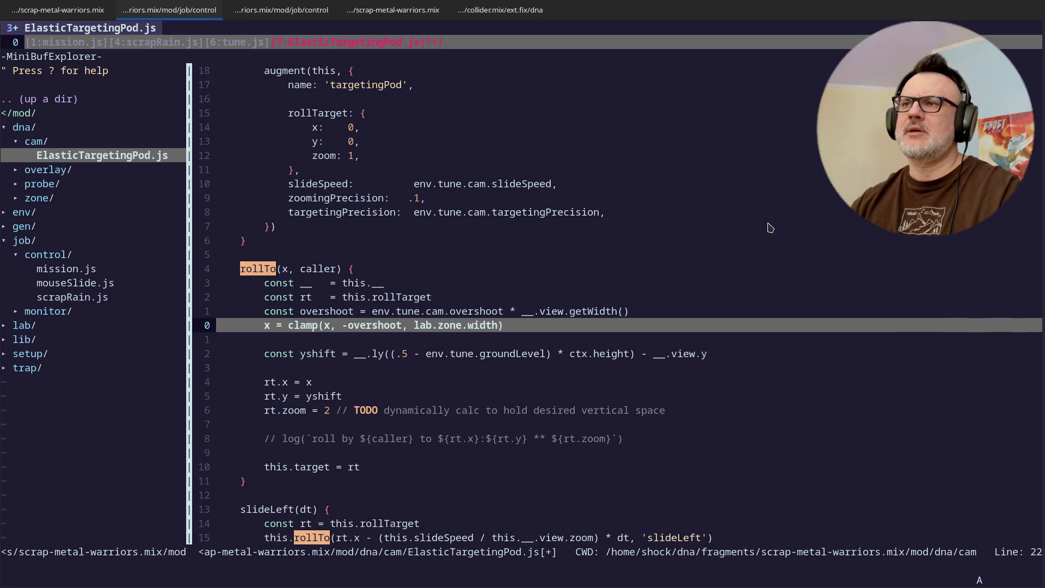
pyautogui.write('i ')
pyautogui.write('t')
pyautogui.press('Escape')
pyautogui.hotkey('alt', 'Tab')
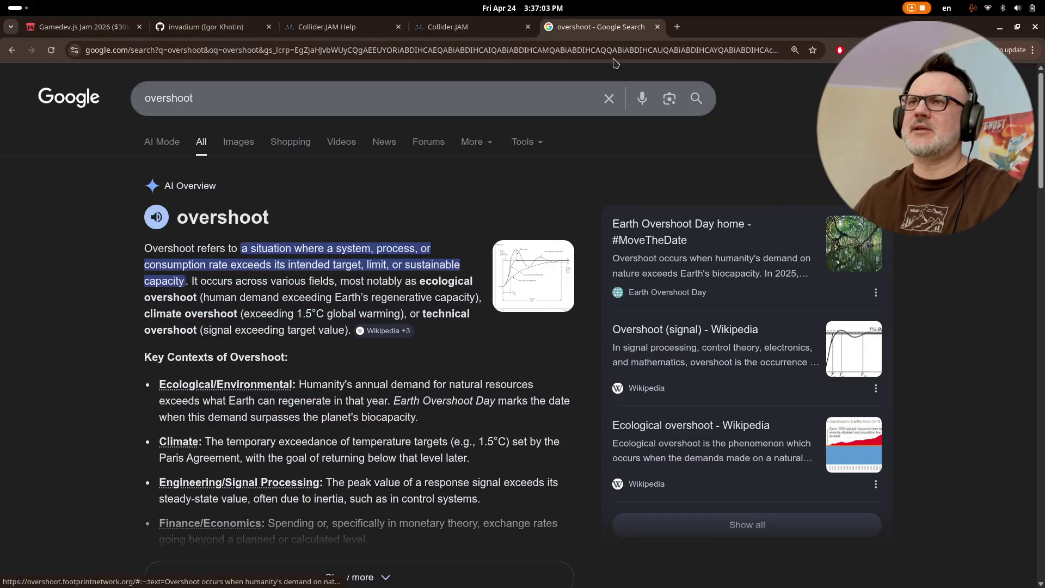
# Step: Reload the Collider.JAM game tab to test the camera overshoot, then return to the editor
pyautogui.click(436, 31)
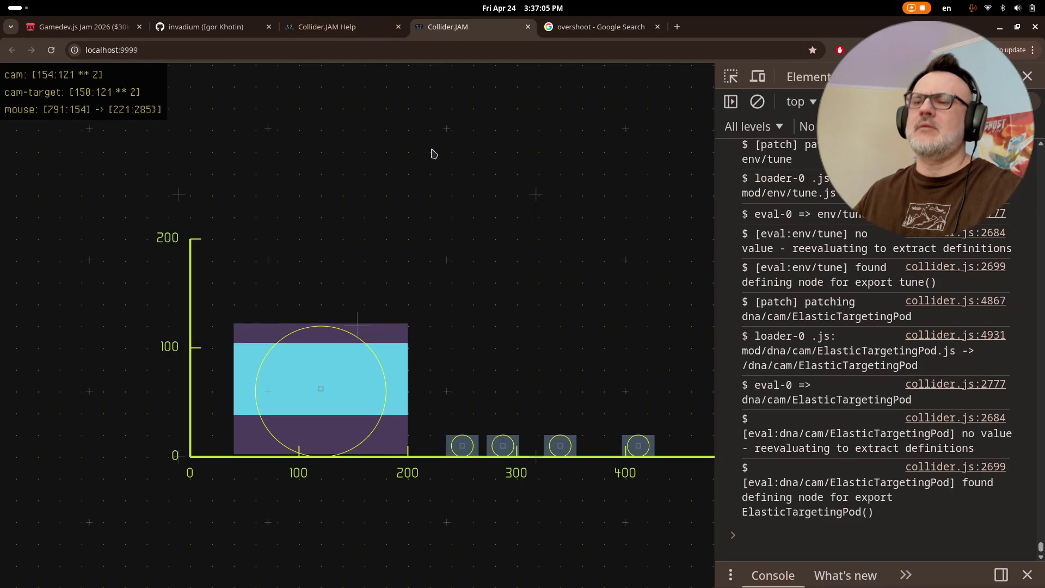
pyautogui.hotkey('ctrl', 'r')
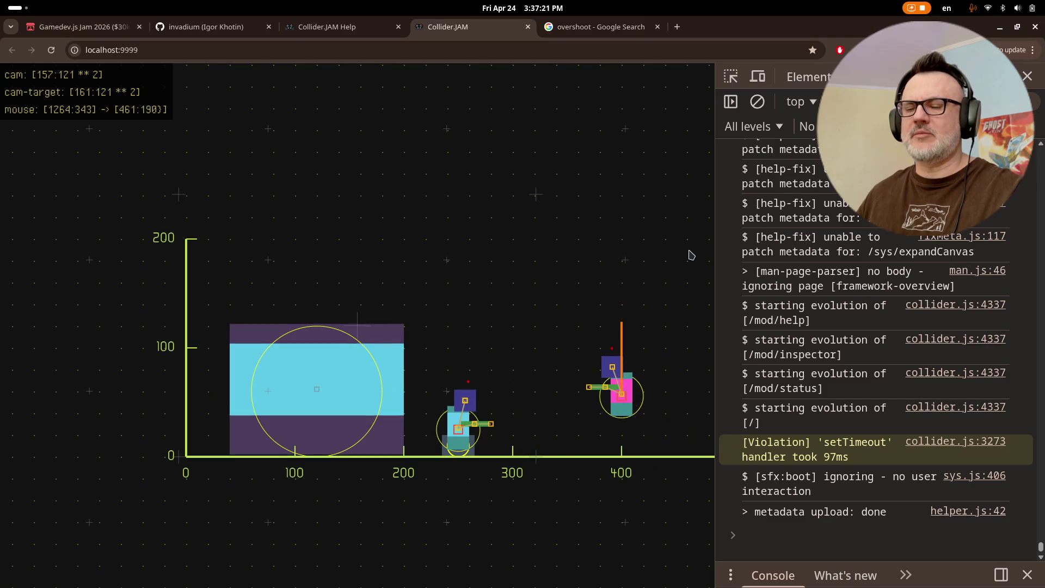
pyautogui.hotkey('alt', 'Tab')
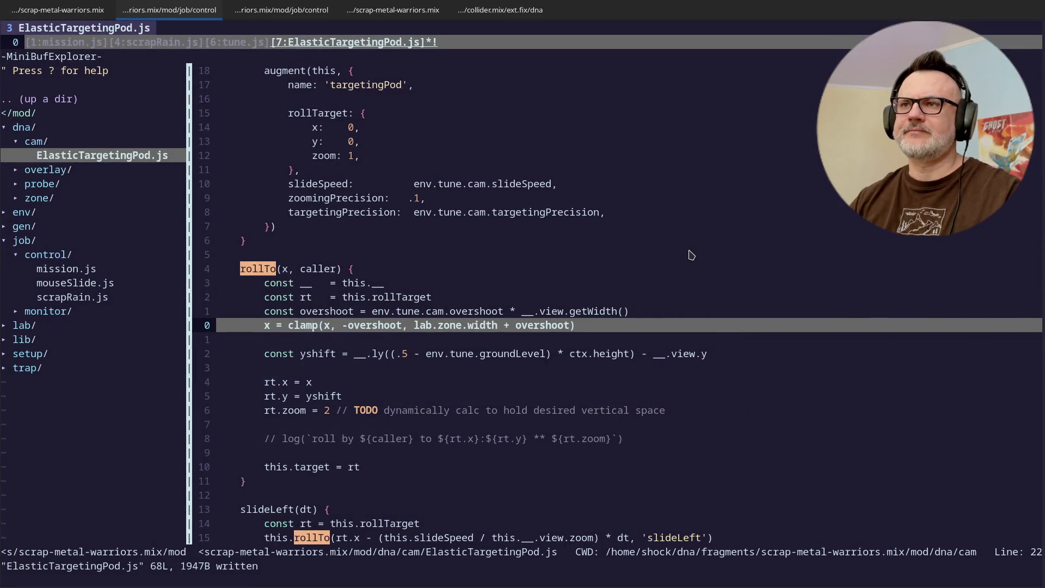
# Step: Delete the minus before overshoot in the clamp's lower bound, save, and reload the game
pyautogui.press('x')
pyautogui.press('1')
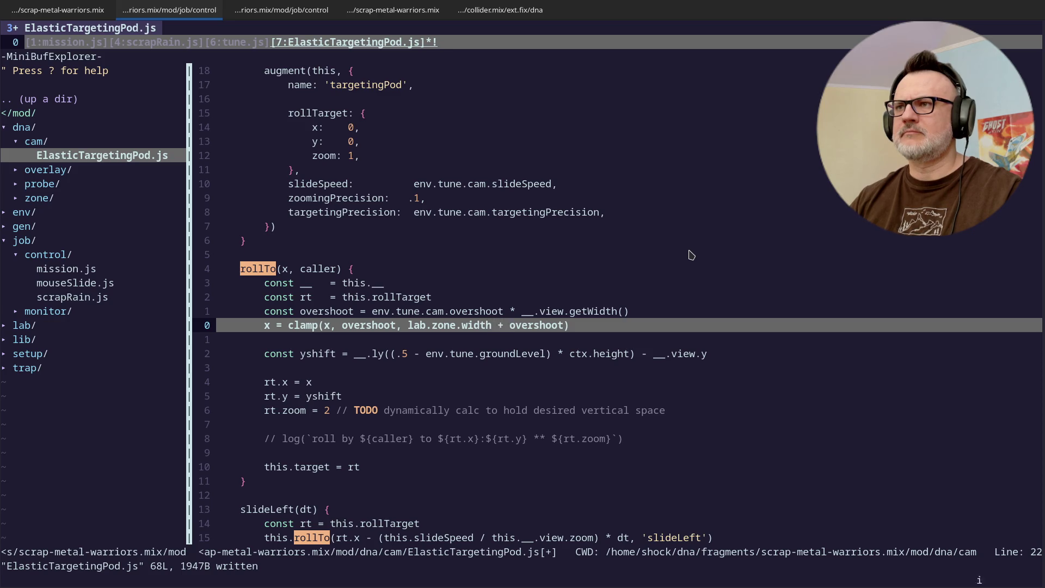
pyautogui.write('-:w')
pyautogui.press('Return')
pyautogui.hotkey('alt', 'Tab')
pyautogui.hotkey('ctrl', 'r')
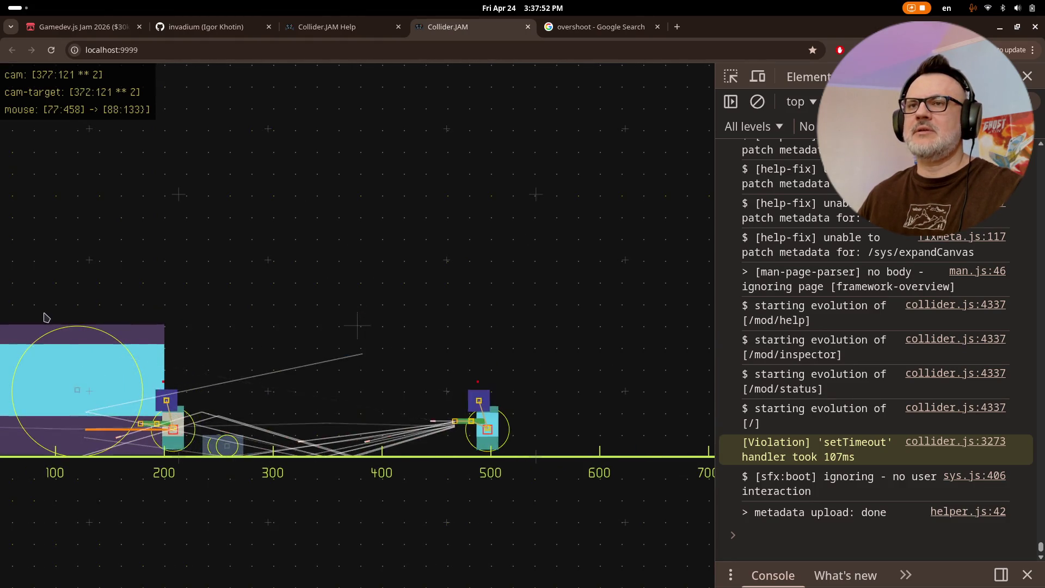
# Step: Watch the camera follow the battling mechs, then return to Vim
pyautogui.hotkey('alt', 'Tab')
# Step: Change the scrap rain FQ value in tune.js from 15 to 5 and save the file
pyautogui.press('j')
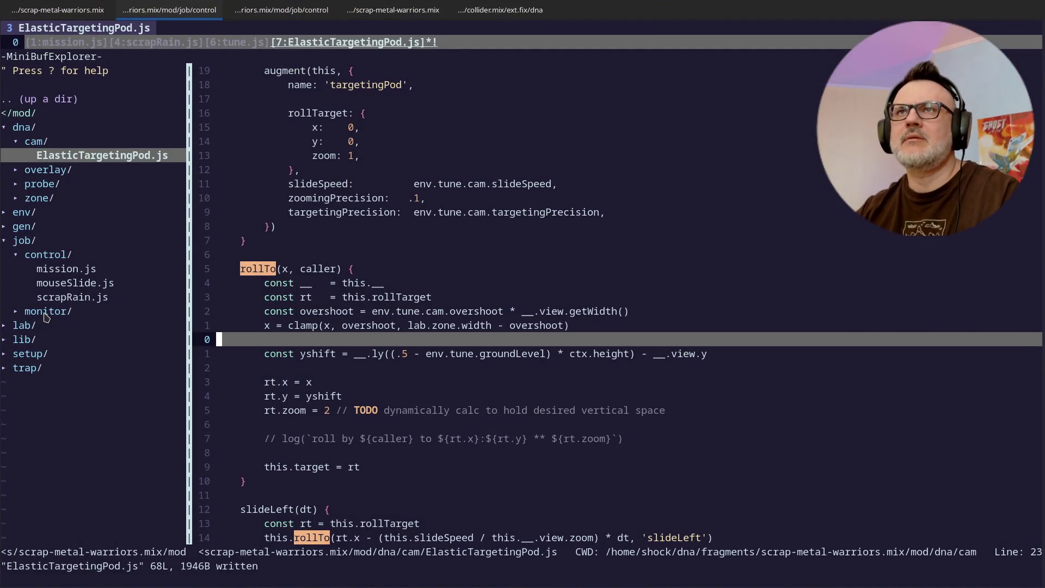
pyautogui.hotkey('ctrl', '6')
pyautogui.press('j')
pyautogui.press('j')
pyautogui.press('j')
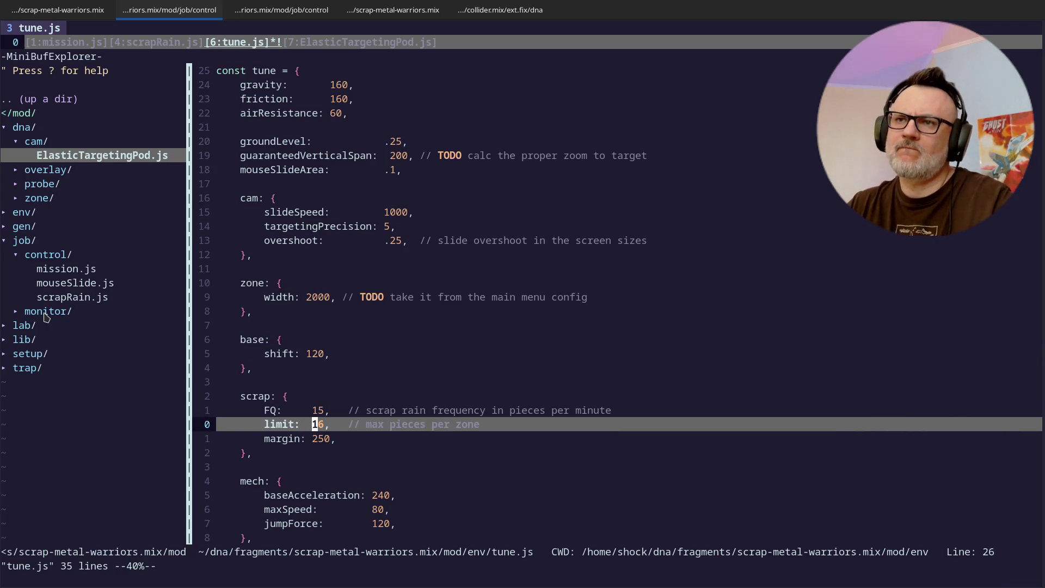
pyautogui.press('k')
pyautogui.press('l')
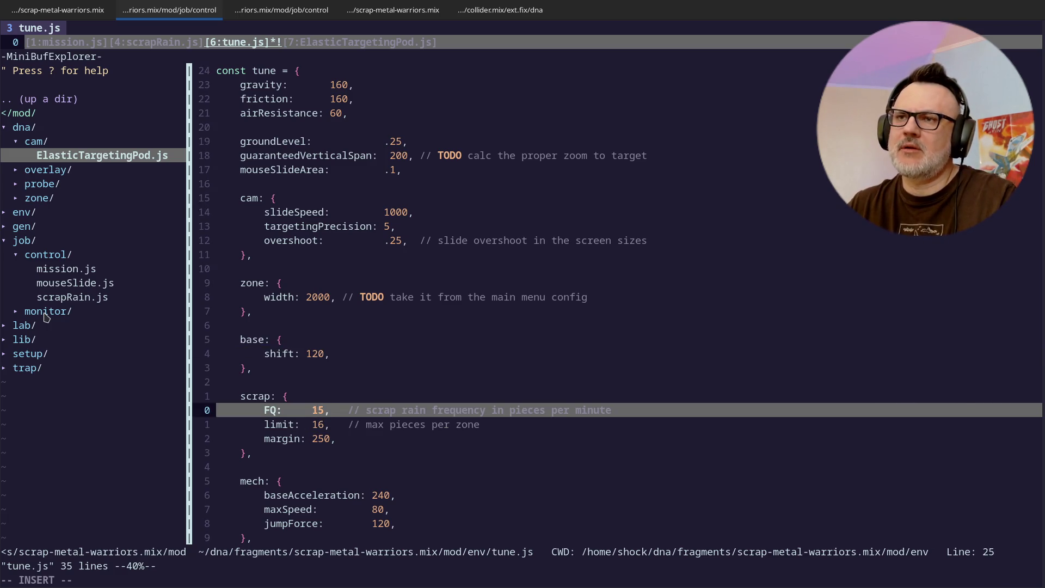
pyautogui.press('BackSpace')
pyautogui.press('BackSpace')
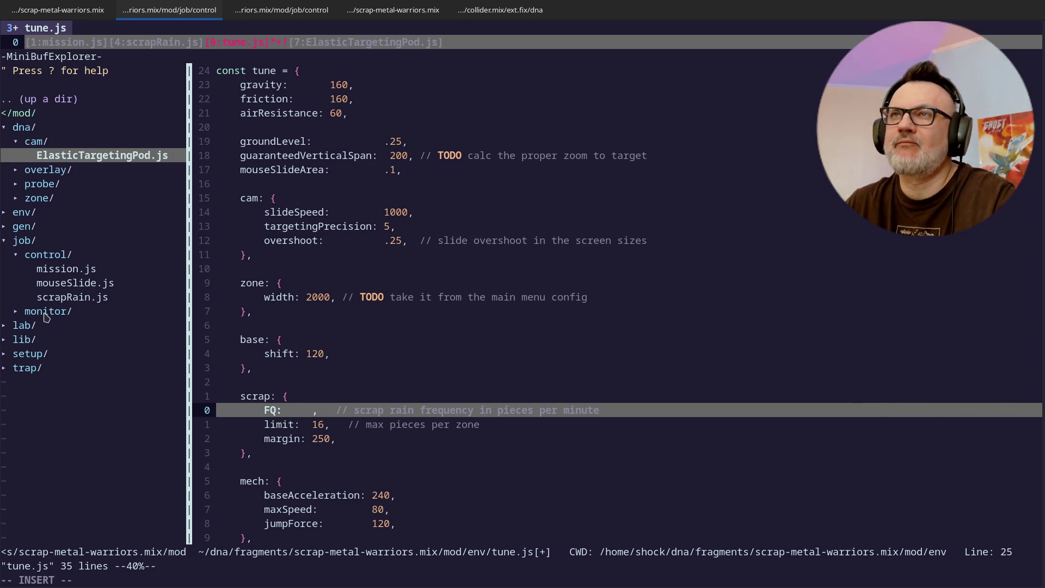
pyautogui.write('5')
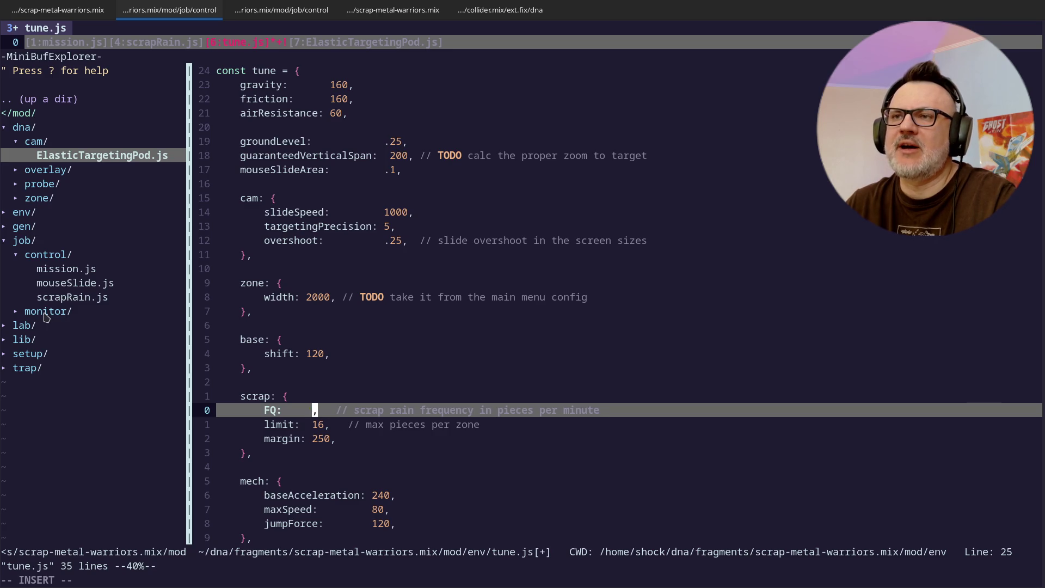
pyautogui.press('Escape')
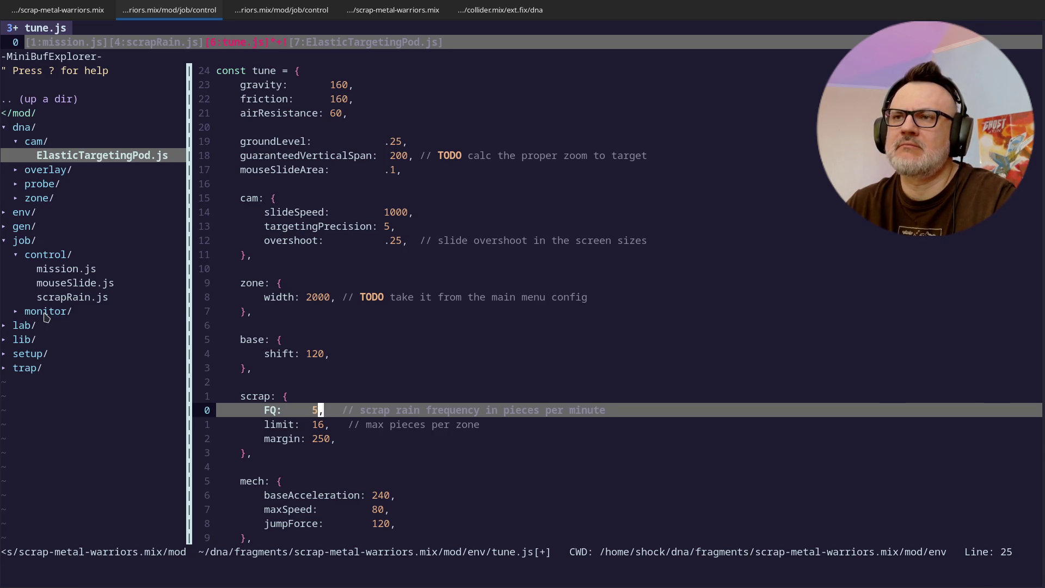
pyautogui.press('Escape')
pyautogui.press('j')
pyautogui.press('j')
pyautogui.press('j')
pyautogui.hotkey('ctrl', 's')
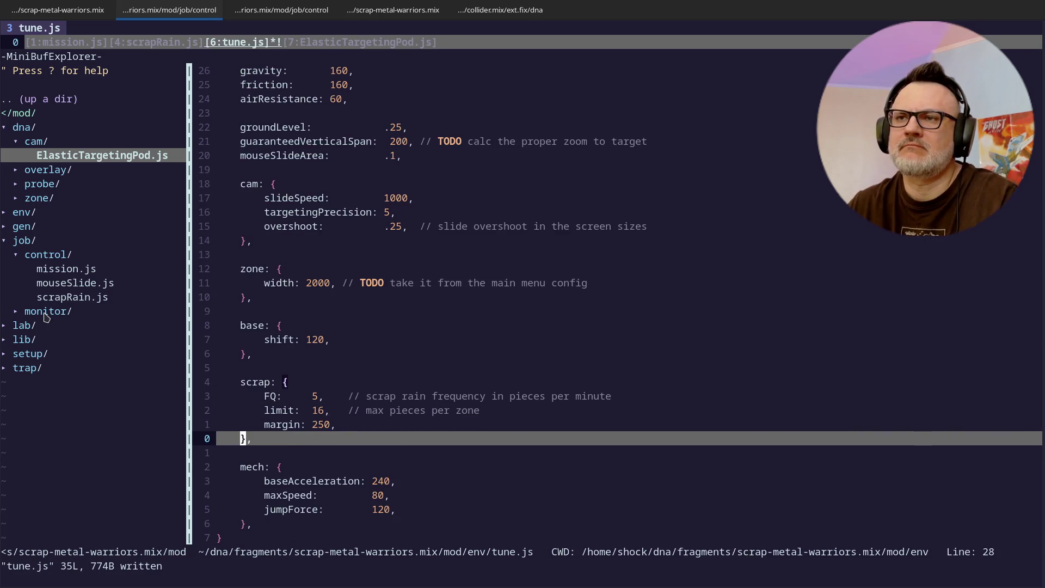
pyautogui.hotkey('alt', 'Tab')
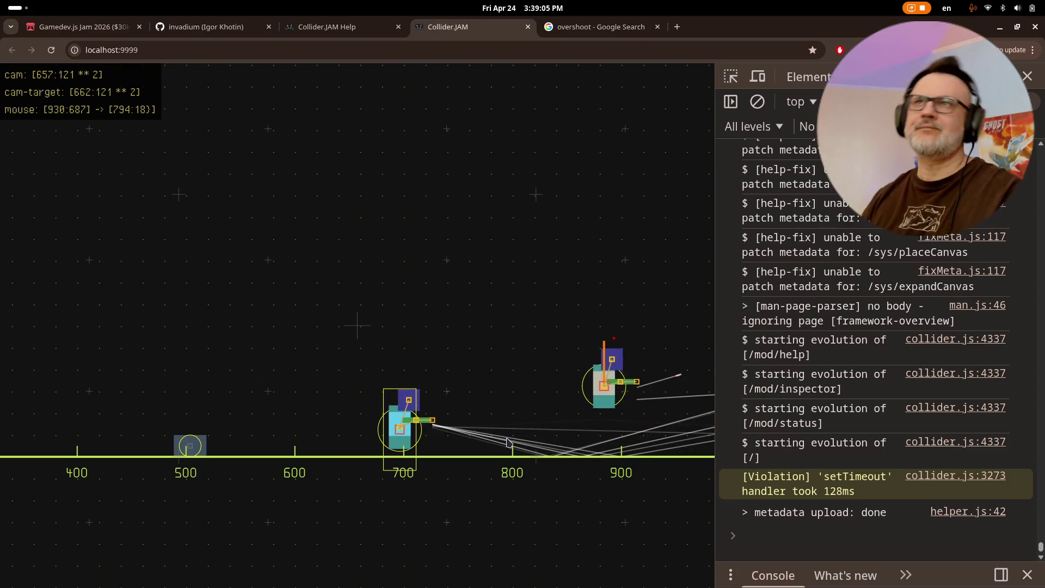
# Step: Close the Google search tab for 'overshoot' and check the Help and game tabs
pyautogui.click(606, 30)
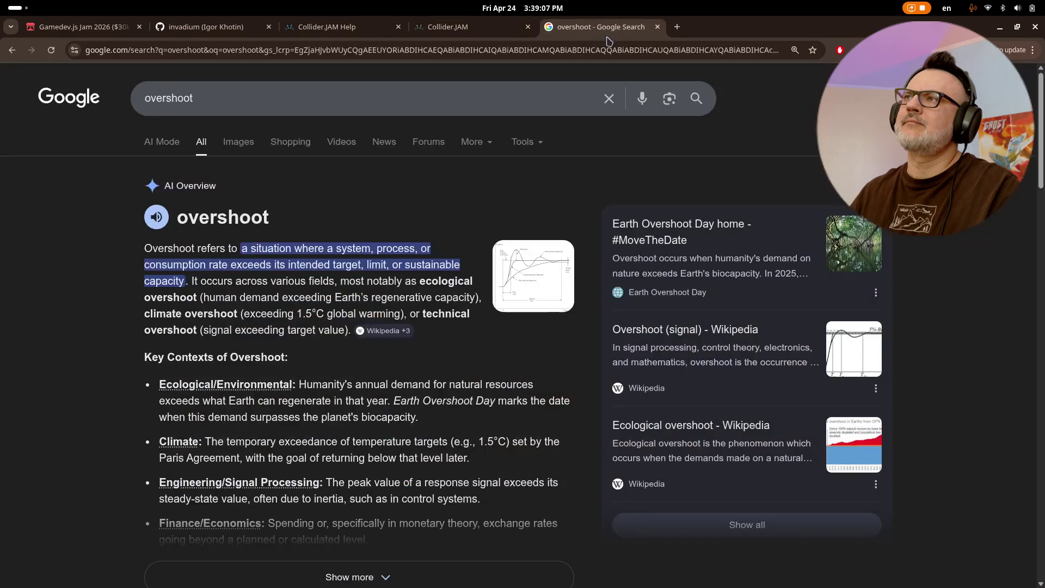
pyautogui.click(658, 29)
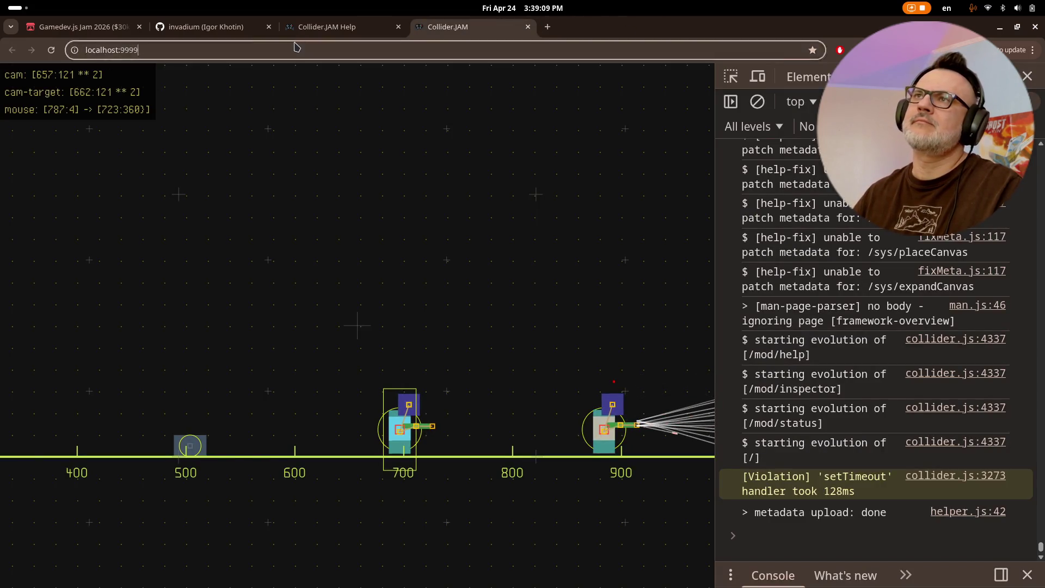
pyautogui.click(319, 34)
pyautogui.click(447, 28)
# Step: Close the stale Collider.JAM help page, reopen it with F1, and return to the game
pyautogui.click(360, 35)
pyautogui.click(399, 26)
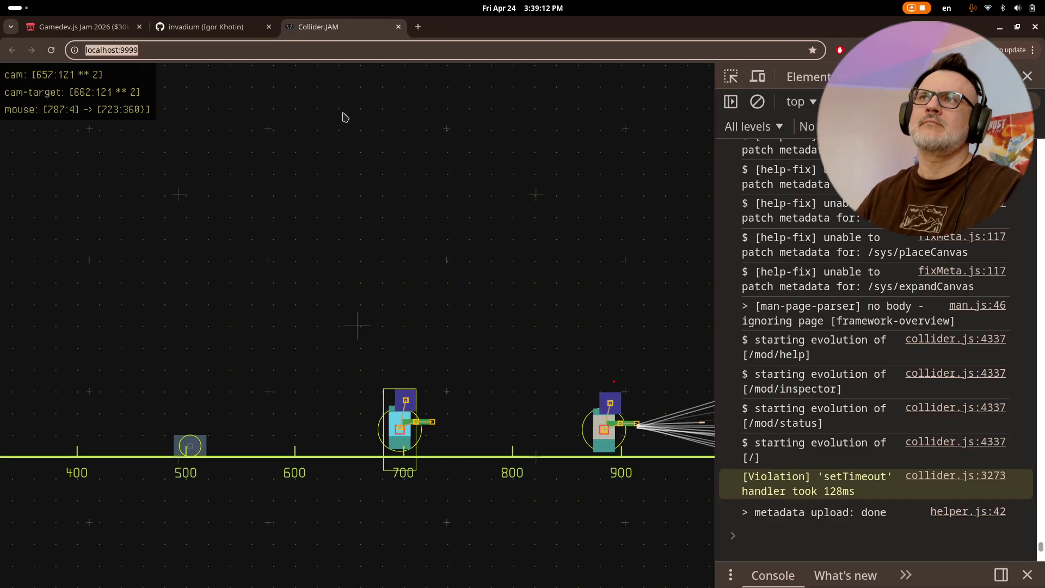
pyautogui.press('F1')
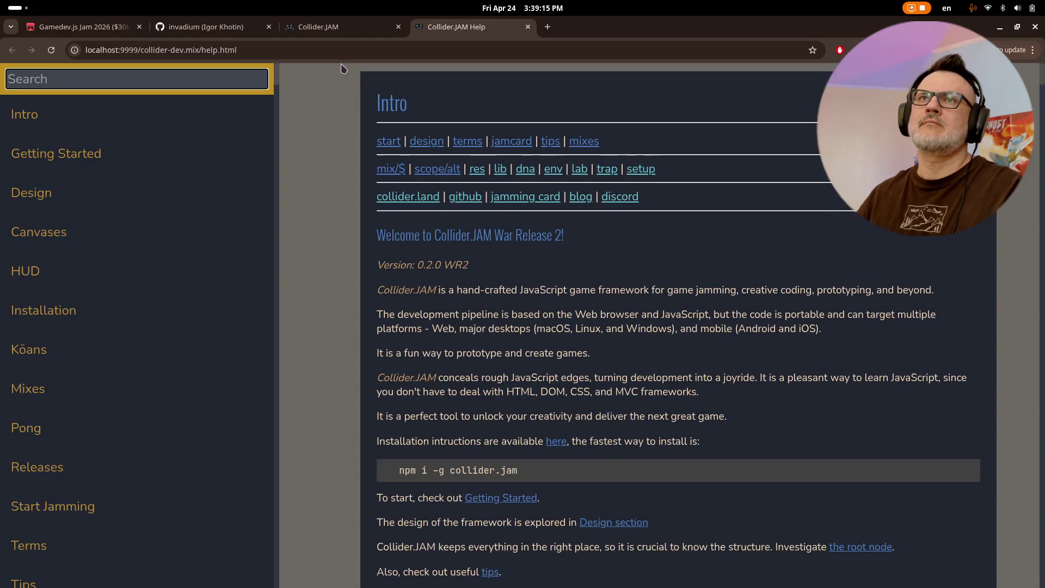
pyautogui.click(333, 26)
pyautogui.hotkey('alt', 'Tab')
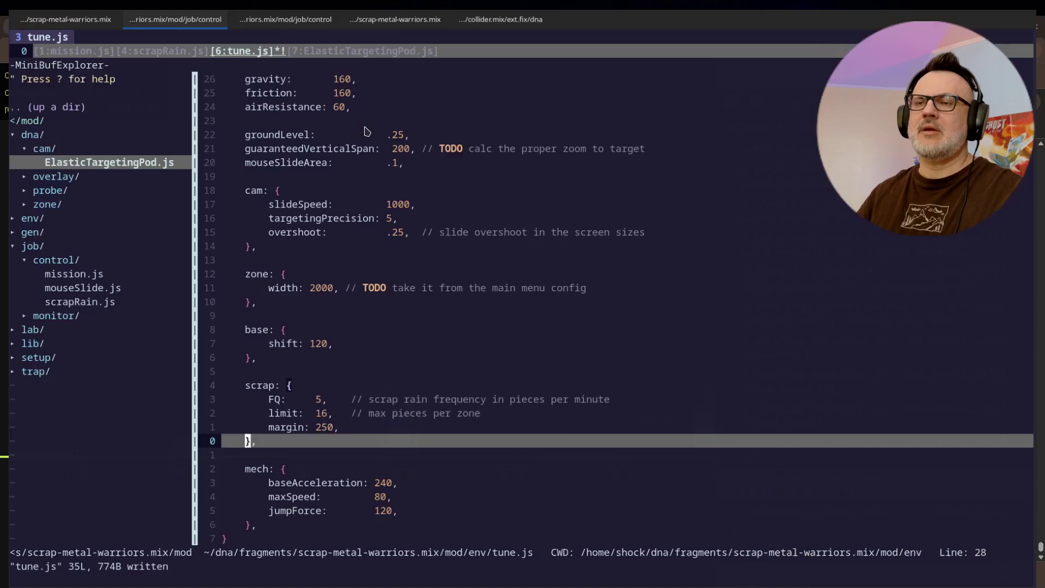
# Step: In the scrapRain.js session, keep the buffer and dismiss the file-changed and unsaved-changes messages
pyautogui.hotkey('ctrl', 'pagedown')
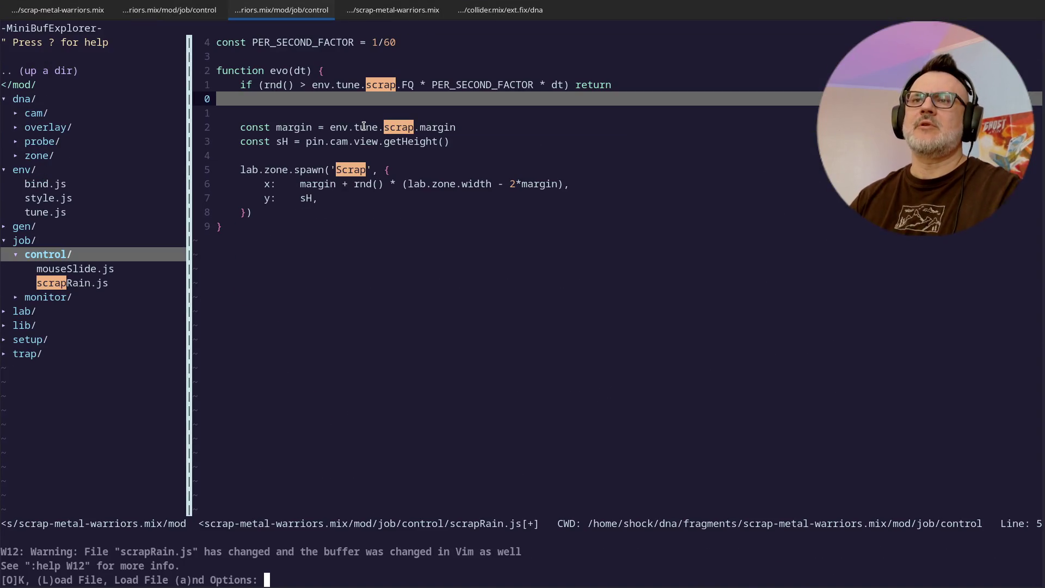
pyautogui.press('o')
pyautogui.click(364, 125)
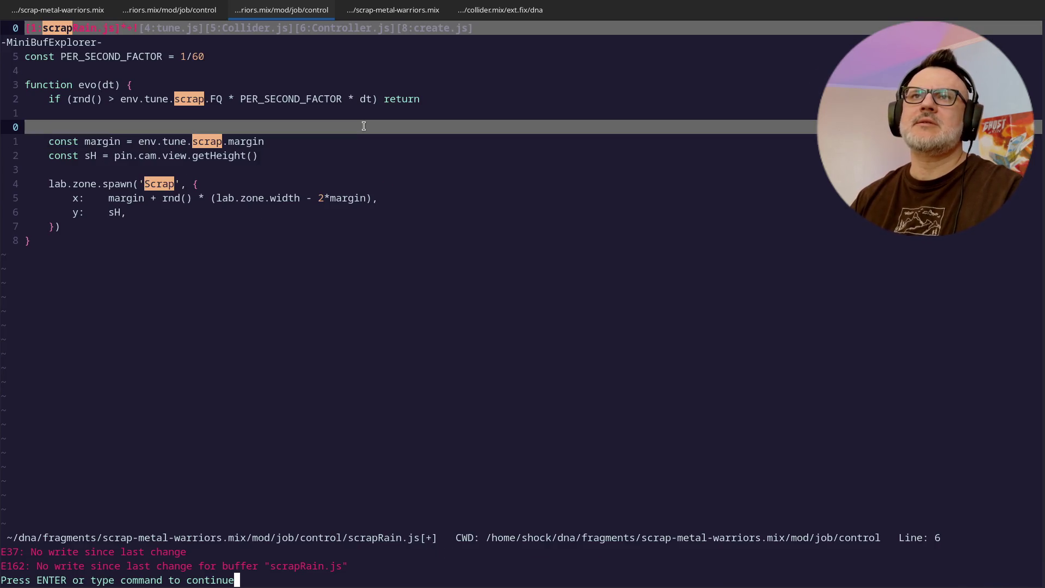
pyautogui.press('Return')
pyautogui.write(':')
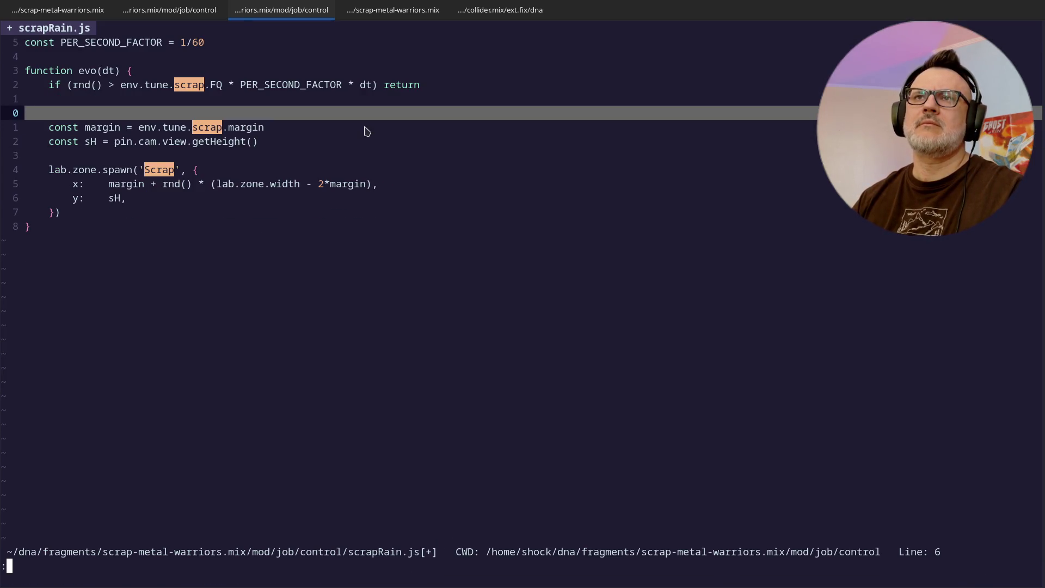
pyautogui.press('k')
pyautogui.press('k')
pyautogui.press('k')
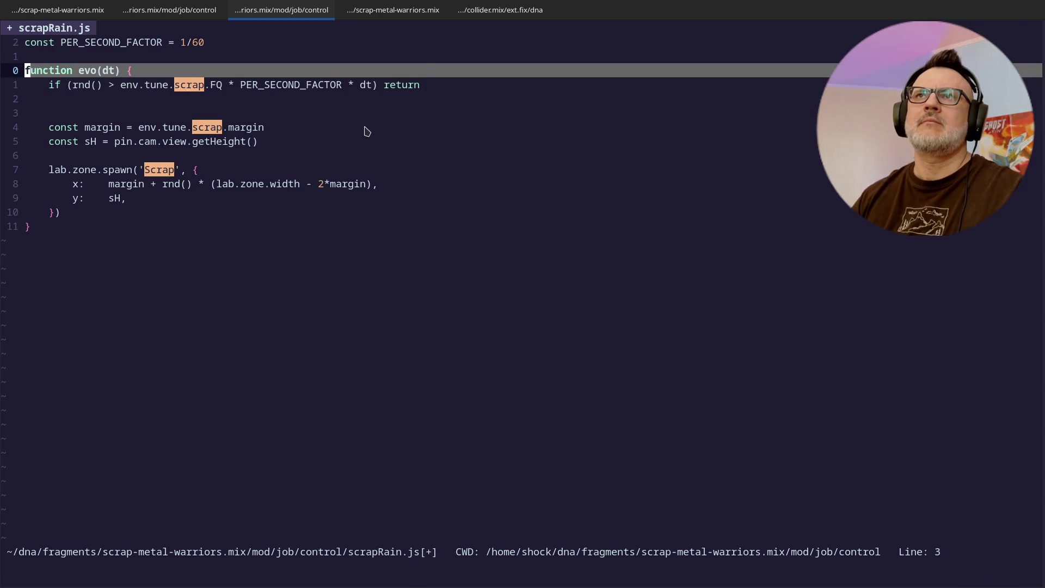
pyautogui.hotkey('ctrl', 'o')
# Step: Print scrapRain.js from disk with cat and compare it against the editor buffer
pyautogui.hotkey('ctrl', 'pagedown')
pyautogui.write('ls')
pyautogui.press('Return')
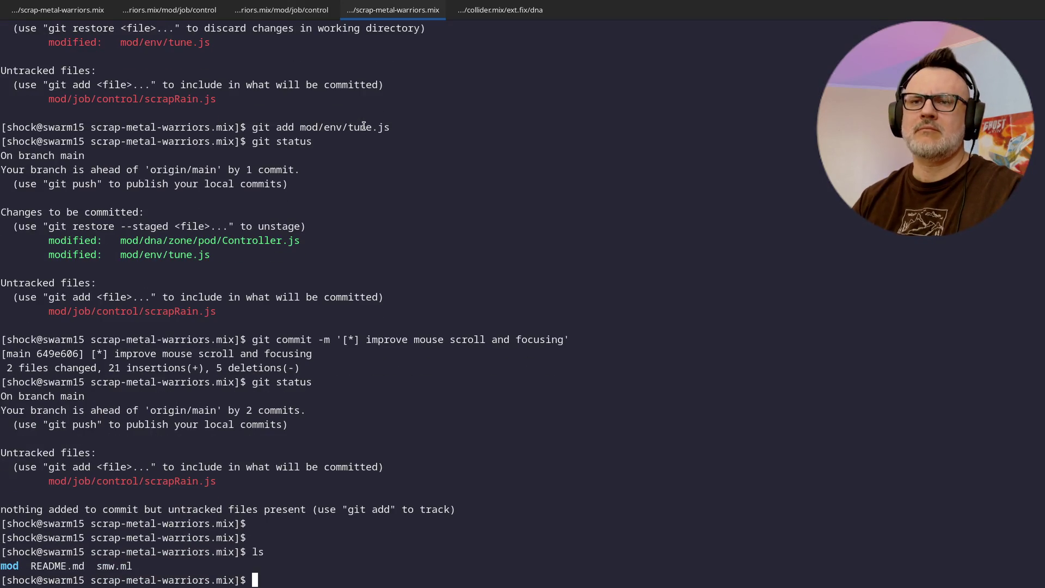
pyautogui.write('cat mod/j')
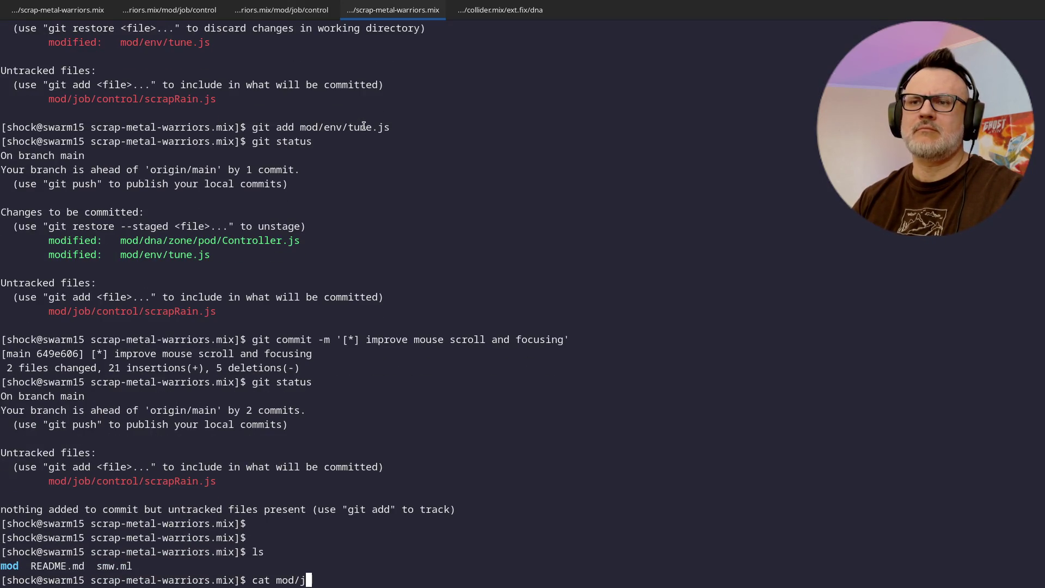
pyautogui.write('ob/control/S')
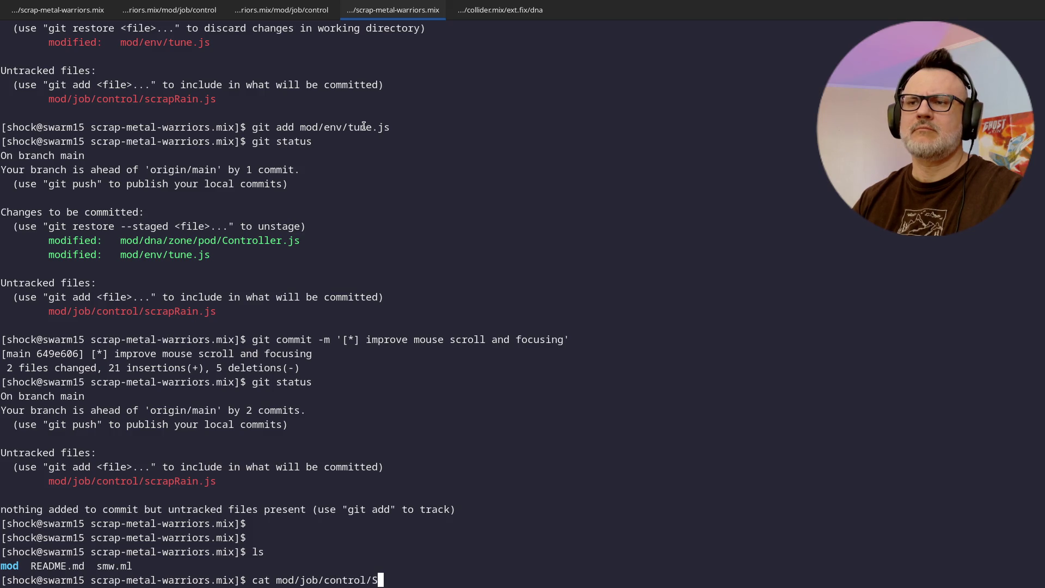
pyautogui.press('Tab')
pyautogui.press('Return')
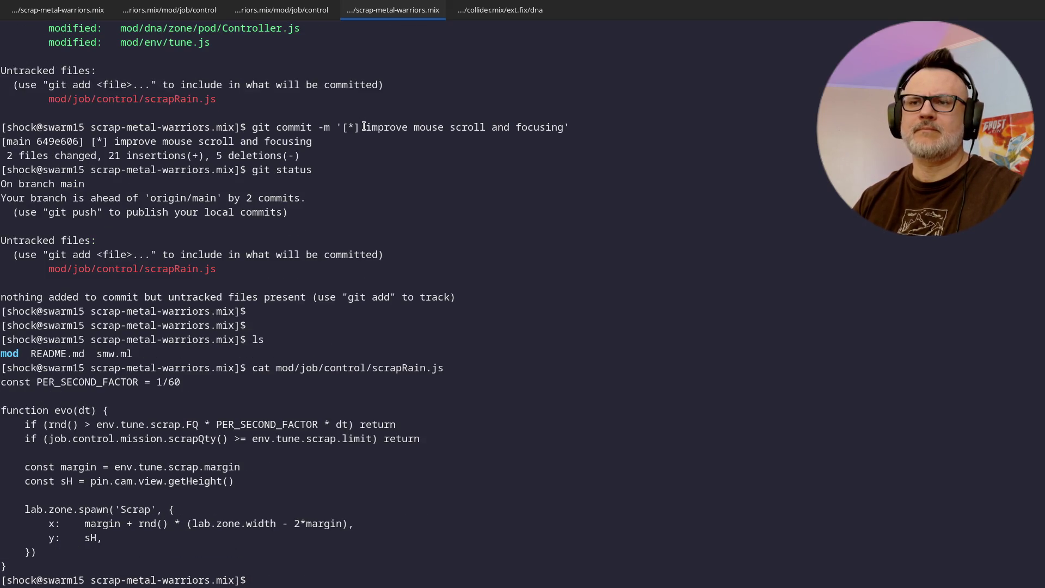
pyautogui.hotkey('ctrl', 'pageup')
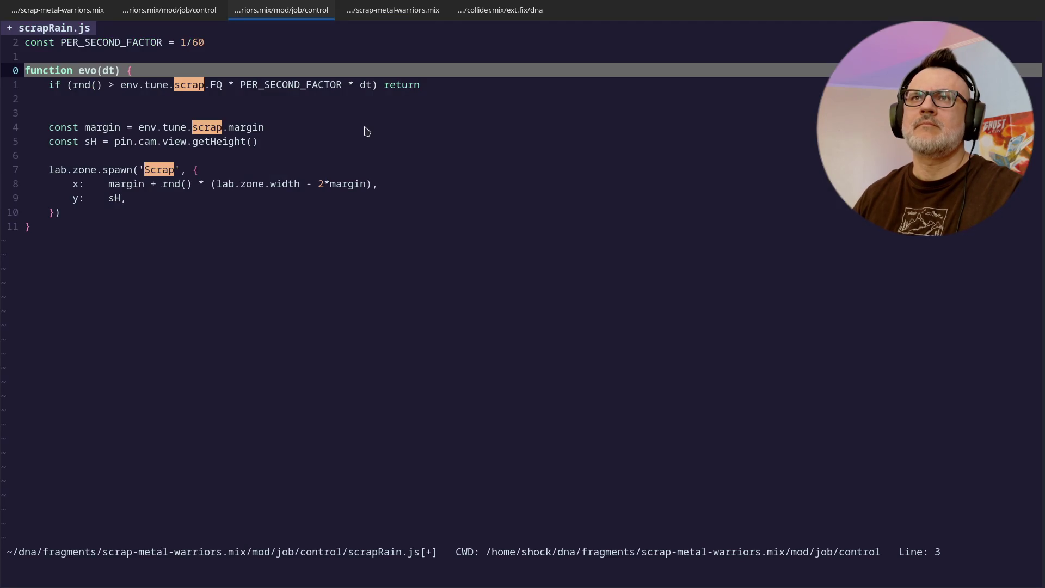
pyautogui.hotkey('ctrl', 'pagedown')
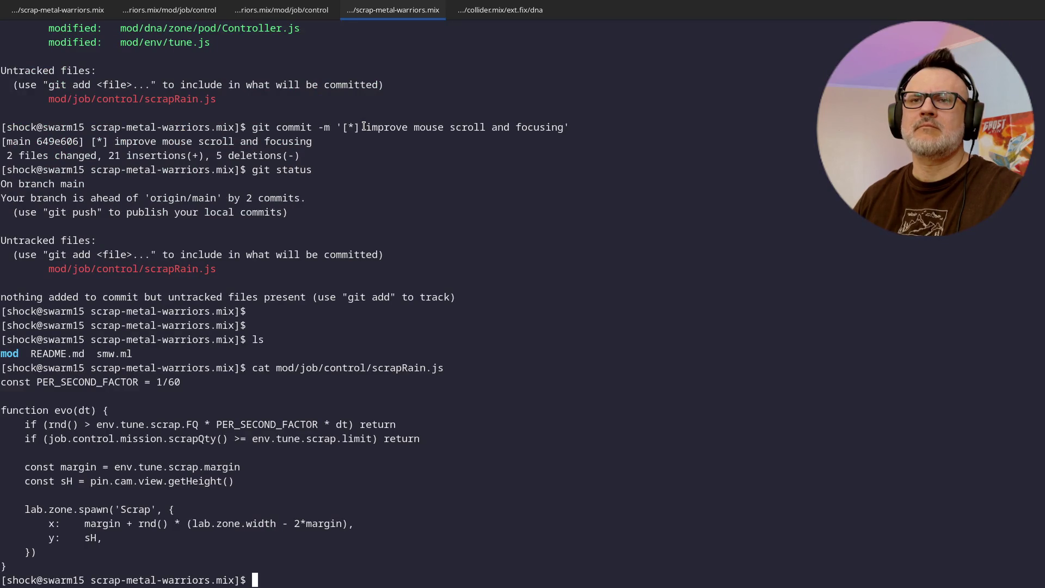
pyautogui.hotkey('ctrl', 'pageup')
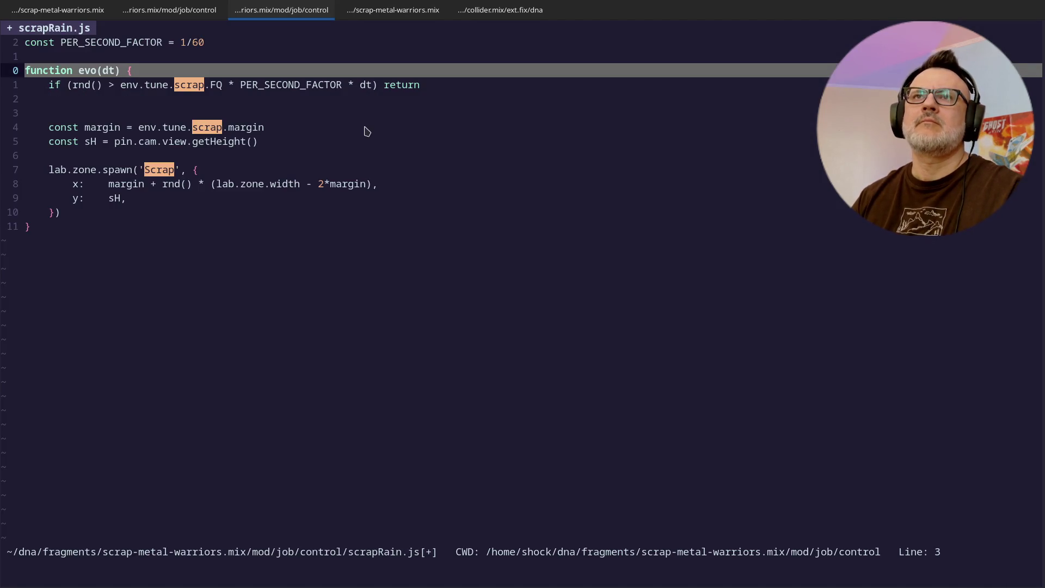
# Step: Undo the stray empty line, then quit scrapRain.js discarding the buffer changes
pyautogui.write(':u')
pyautogui.press('Return')
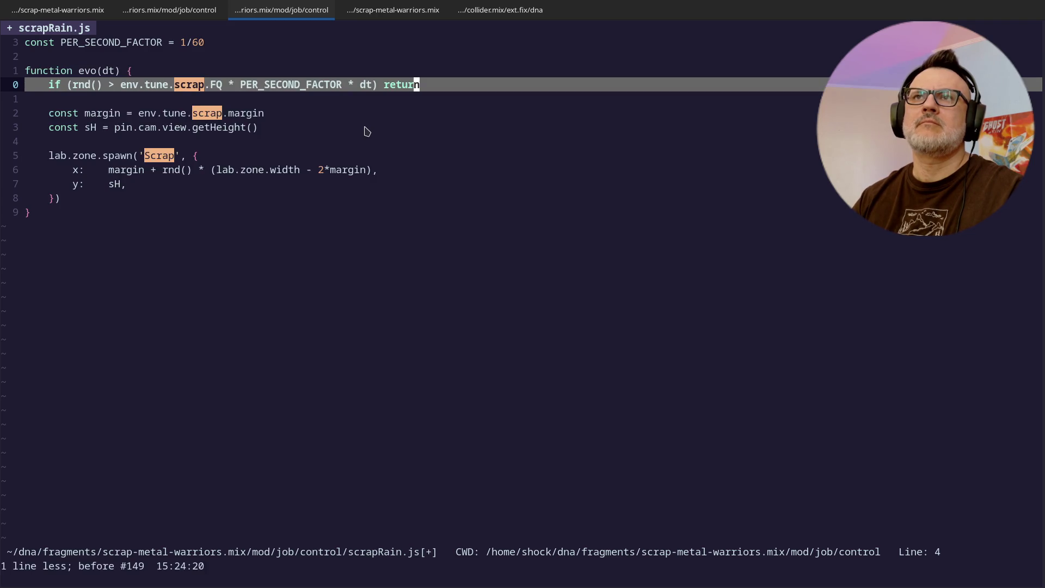
pyautogui.hotkey('ctrl', 'pagedown')
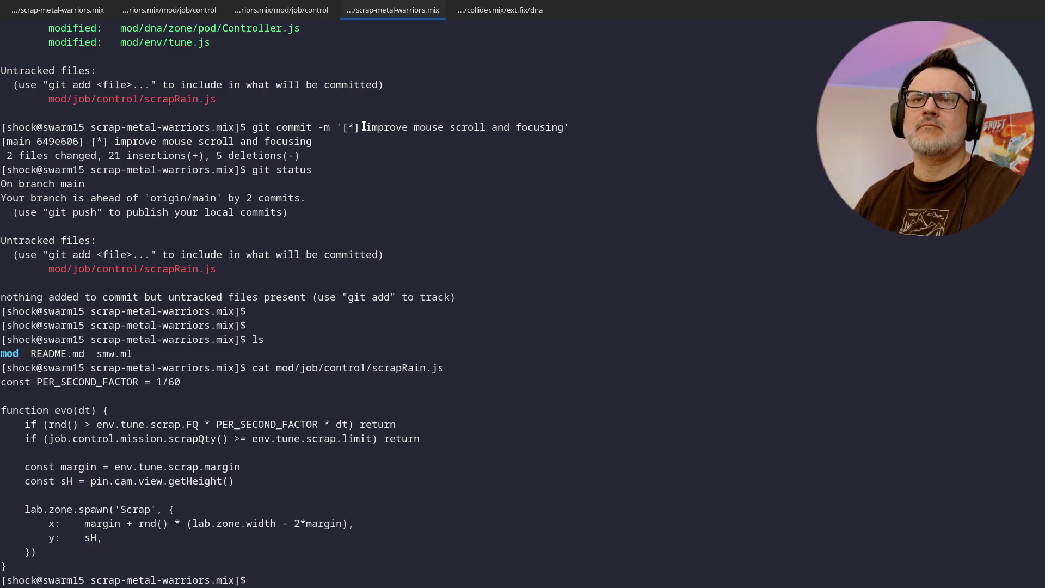
pyautogui.hotkey('ctrl', 'pageup')
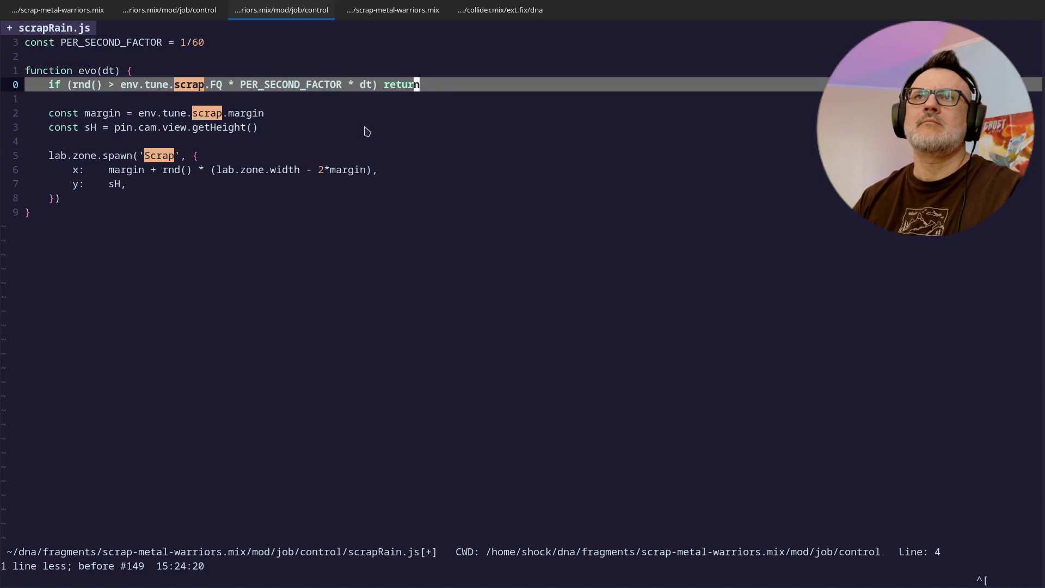
pyautogui.write(':W')
pyautogui.press('Return')
pyautogui.write(':')
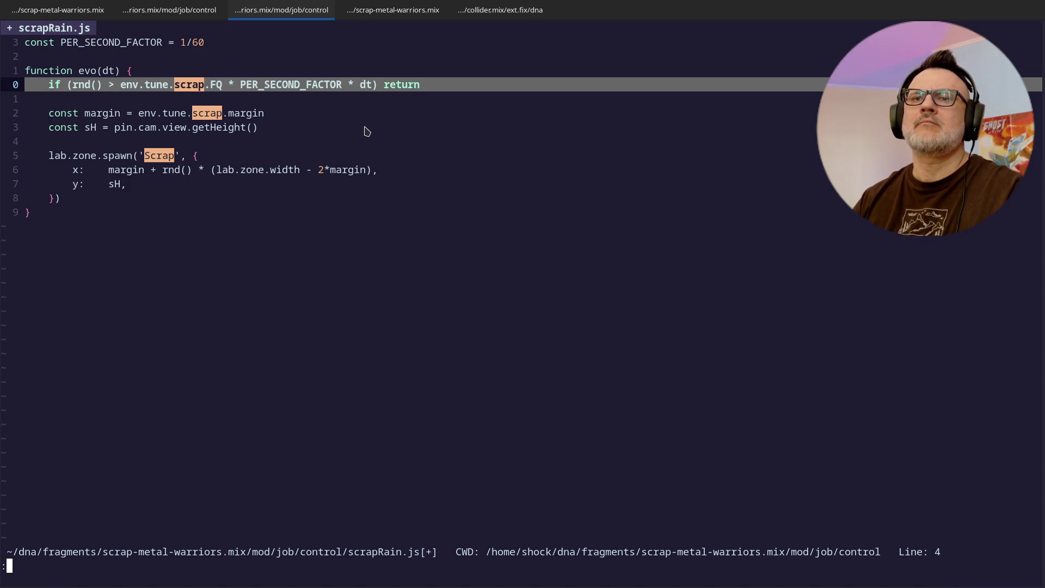
pyautogui.press('Return')
# Step: Reopen scrapRain.js fresh from disk, save it with :wq, and run git status
pyautogui.write('ls')
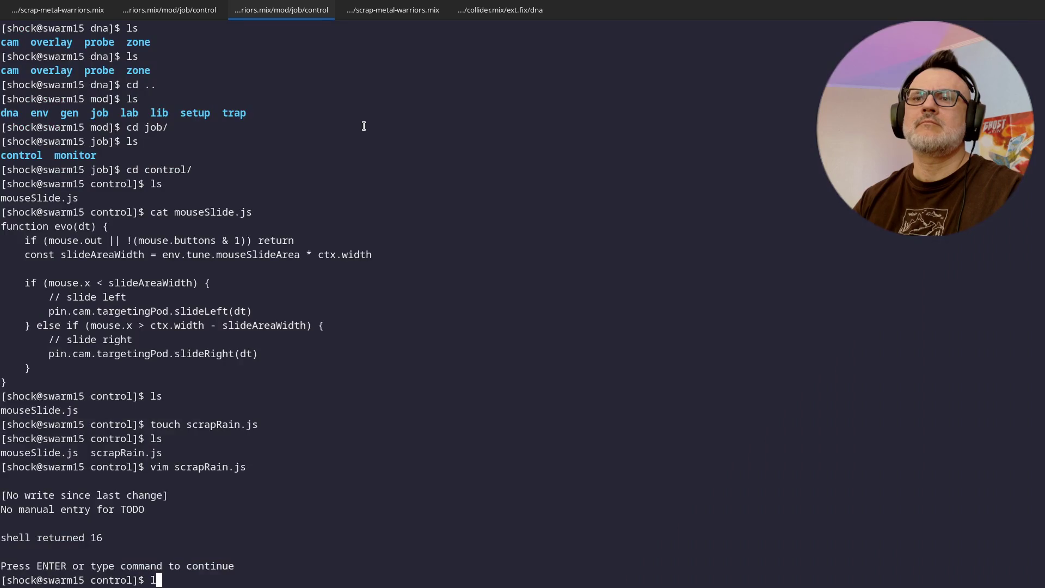
pyautogui.press('Return')
pyautogui.write('clear')
pyautogui.press('Return')
pyautogui.write('ls')
pyautogui.press('Return')
pyautogui.write('vim s')
pyautogui.press('Tab')
pyautogui.press('Return')
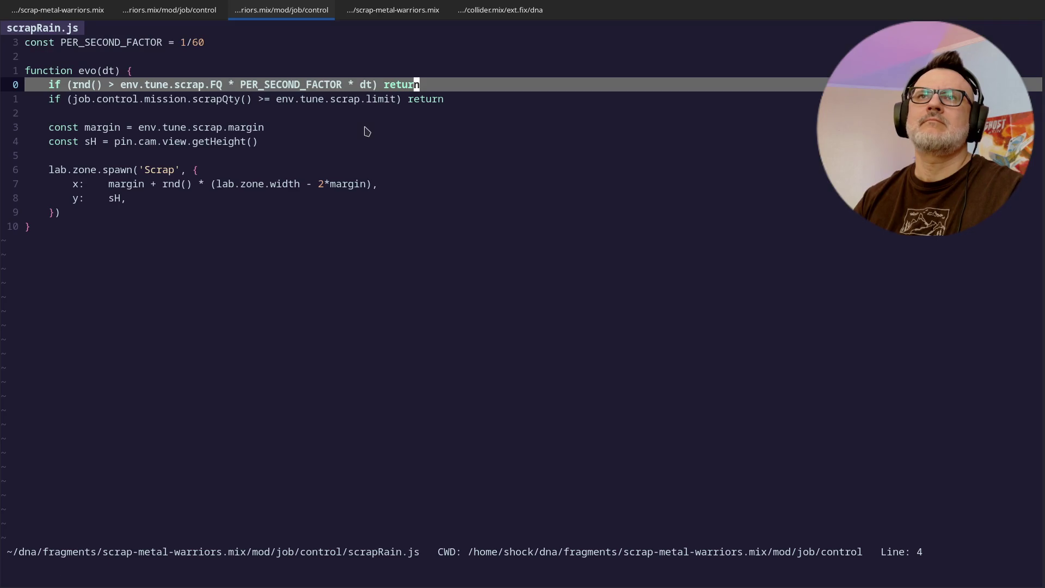
pyautogui.write(':wq')
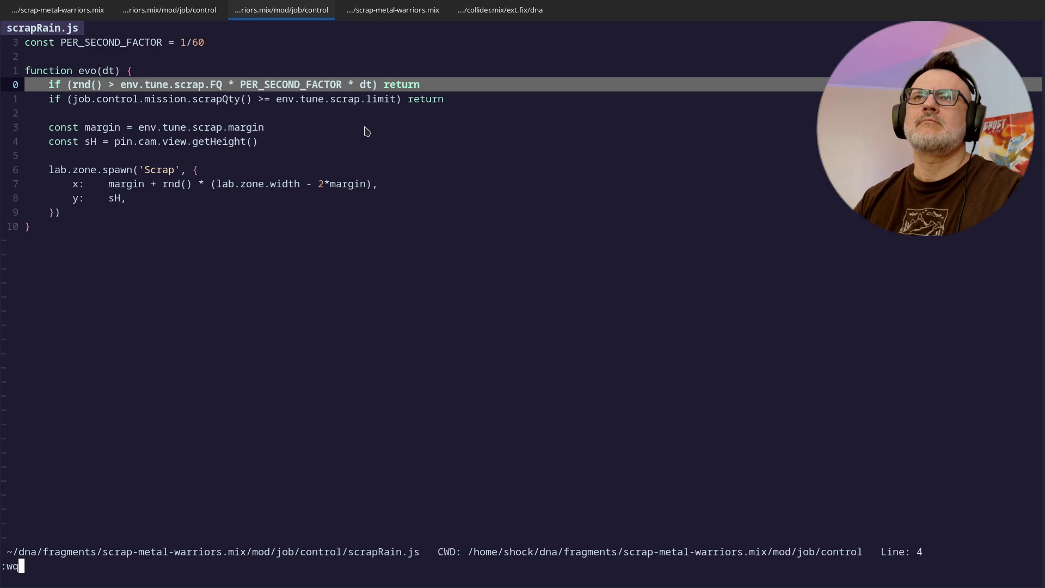
pyautogui.press('Return')
pyautogui.write('git status')
pyautogui.press('Return')
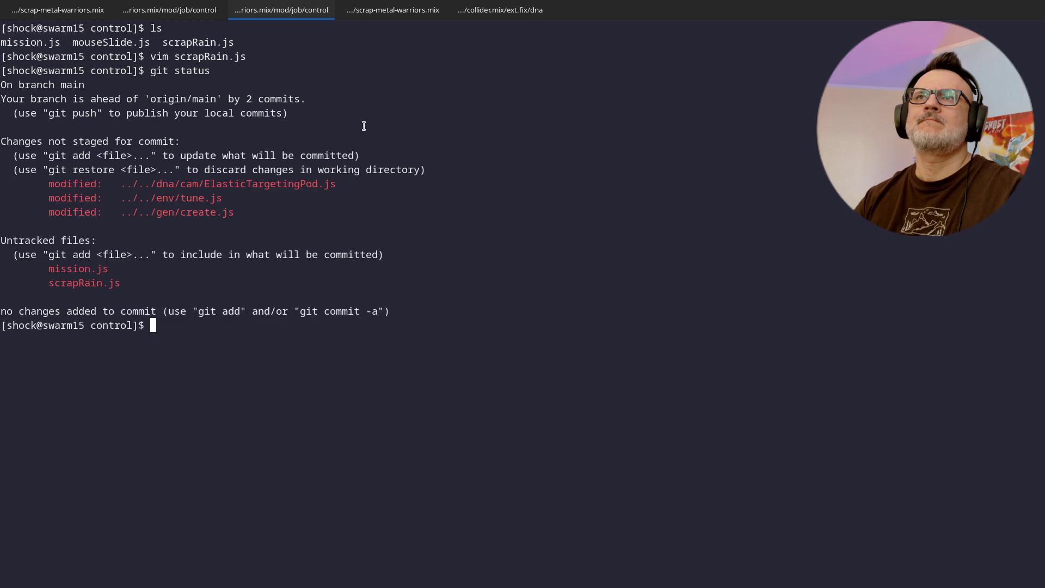
# Step: In the project root shell, list the files and open smw.ml in Vim
pyautogui.hotkey('ctrl', 'pagedown')
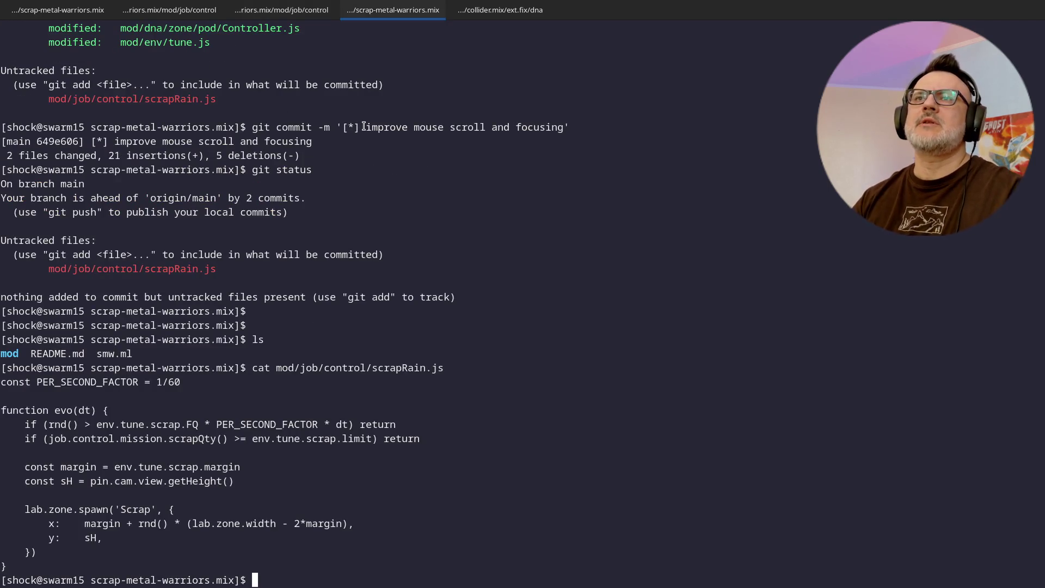
pyautogui.write('git status')
pyautogui.press('Return')
pyautogui.press('Return')
pyautogui.write('ls')
pyautogui.press('Return')
pyautogui.write('vim smw.ml')
pyautogui.press('Return')
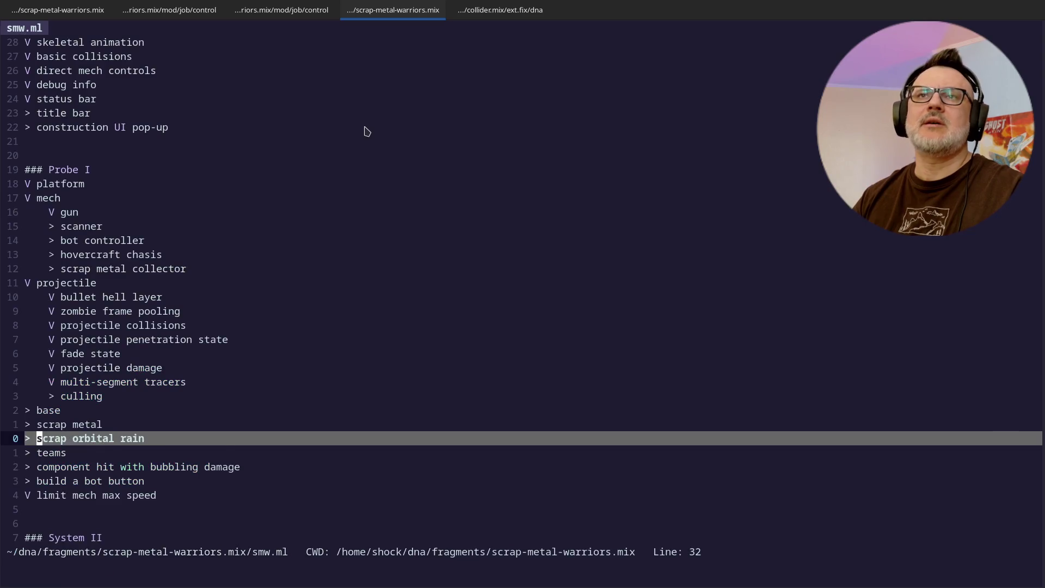
# Step: Mark 'scrap orbital rain' done by replacing its '>' with 'V', removing the stray blank line
pyautogui.press('k')
pyautogui.press('k')
pyautogui.press('k')
pyautogui.press('j')
pyautogui.press('j')
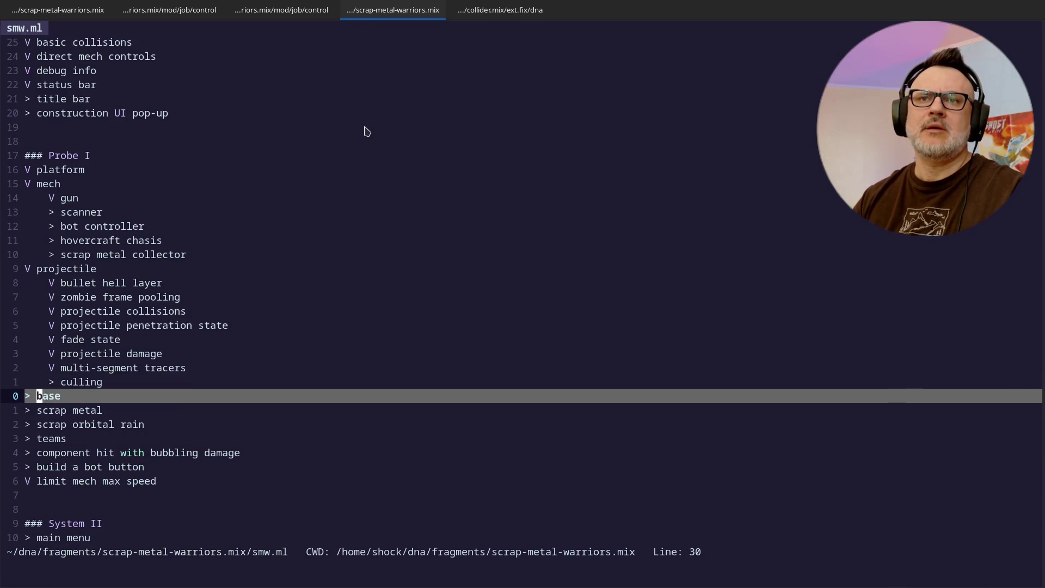
pyautogui.write('rVj')
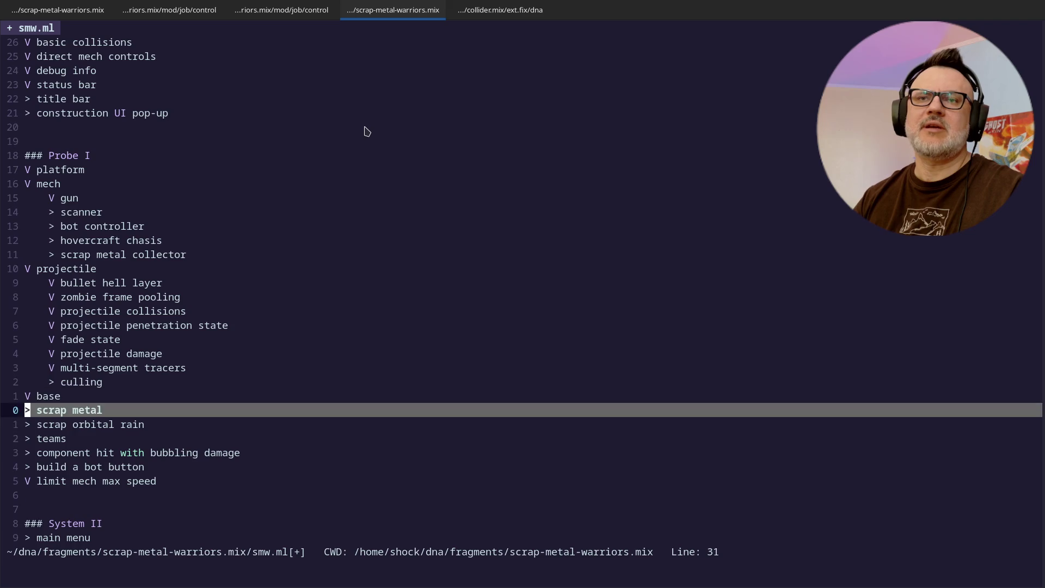
pyautogui.write('j')
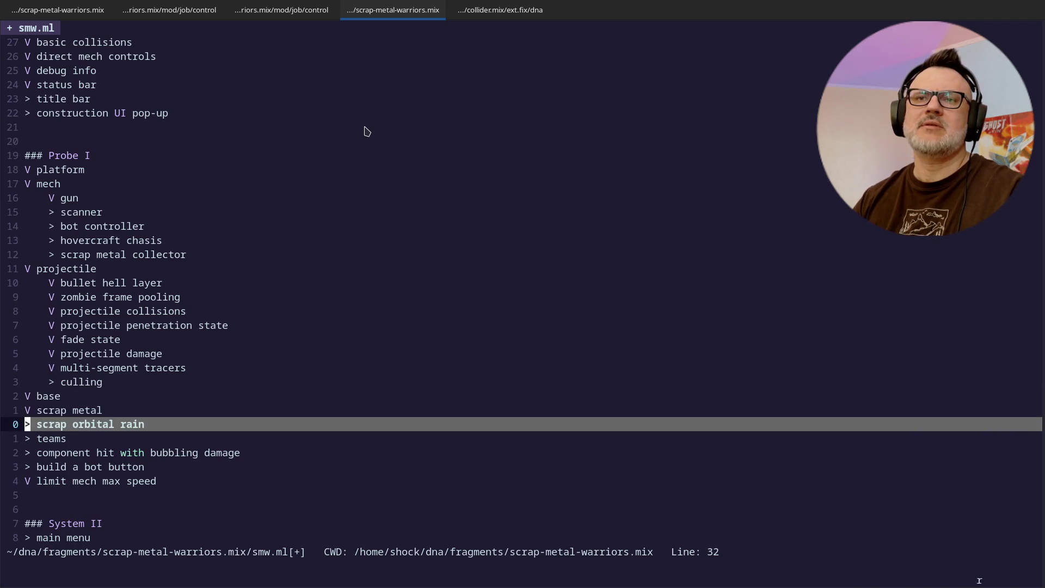
pyautogui.write('o')
pyautogui.press('Escape')
pyautogui.press('d')
pyautogui.press('d')
pyautogui.press('k')
pyautogui.press('k')
pyautogui.press('k')
pyautogui.press('j')
pyautogui.press('j')
pyautogui.press('j')
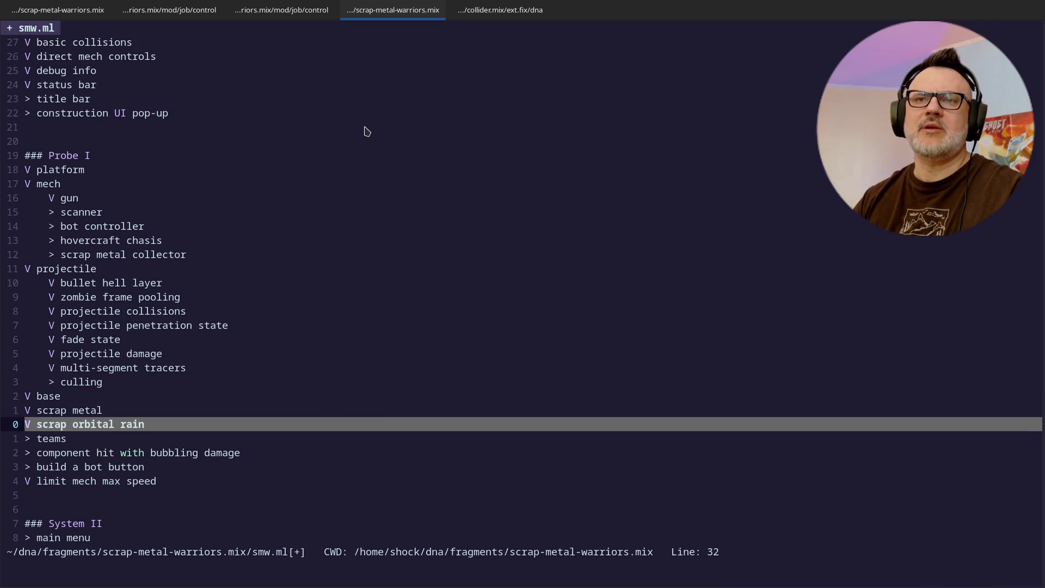
# Step: Mark the 'teams' item as done and remove the extra blank line
pyautogui.press('j')
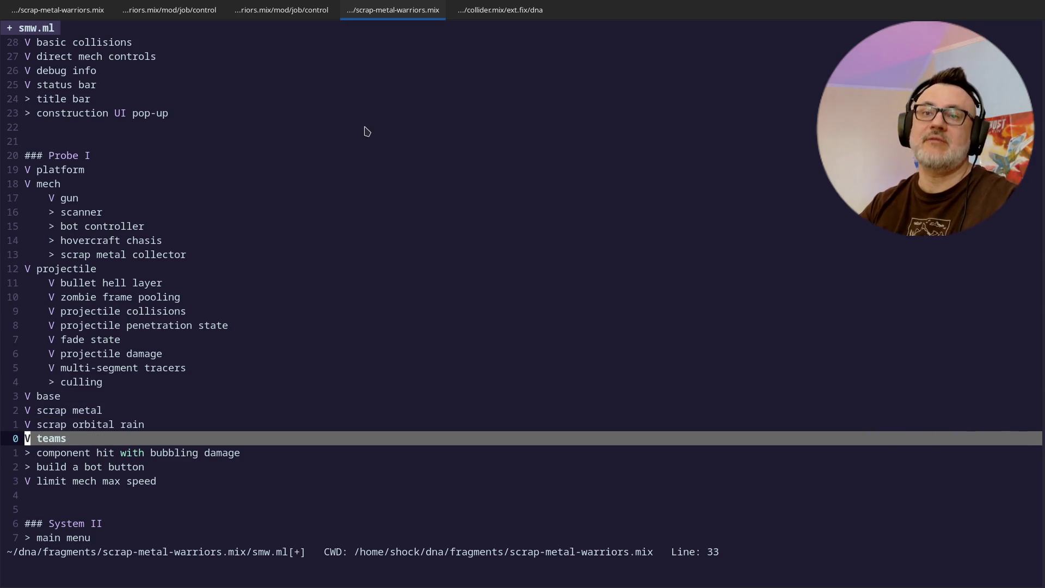
pyautogui.press('o')
pyautogui.press('Escape')
pyautogui.press('d')
pyautogui.press('d')
pyautogui.press('k')
pyautogui.press('k')
pyautogui.press('k')
pyautogui.press('k')
pyautogui.press('k')
pyautogui.press('j')
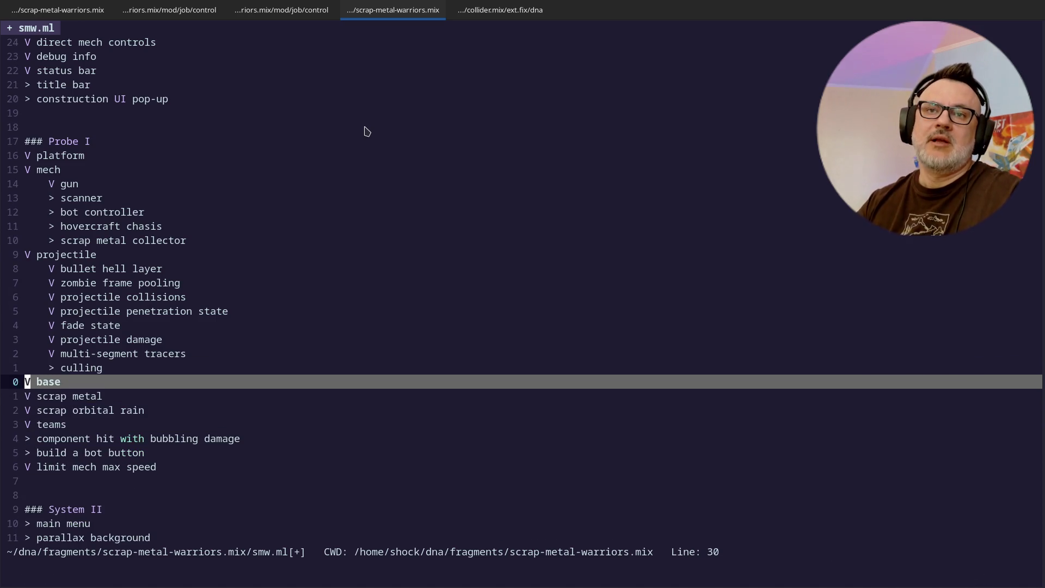
# Step: Trim the 'component hit with bubbling damage' item to just 'damage' and mark it done
pyautogui.press('j')
pyautogui.press('j')
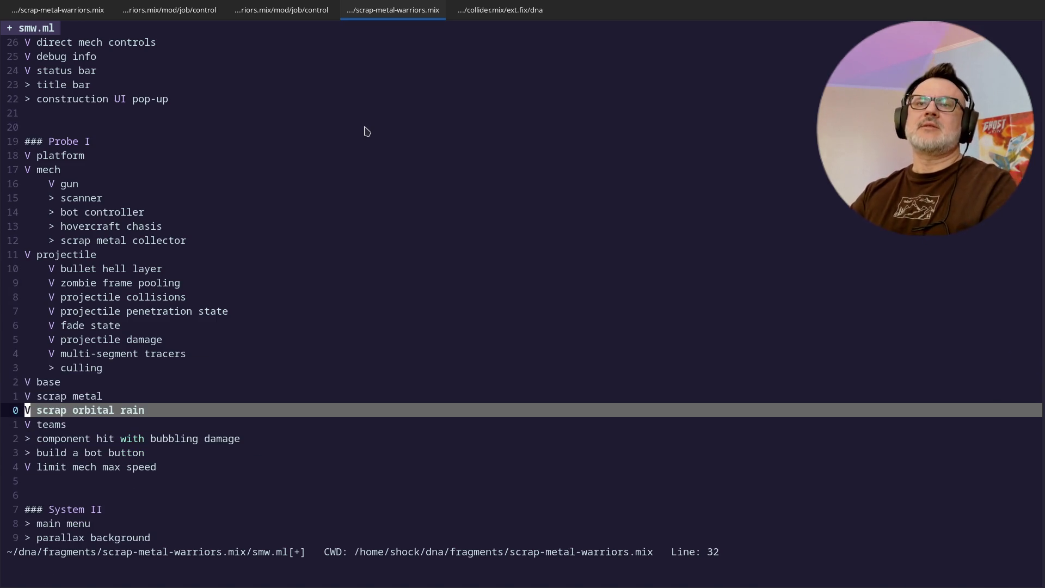
pyautogui.press('j')
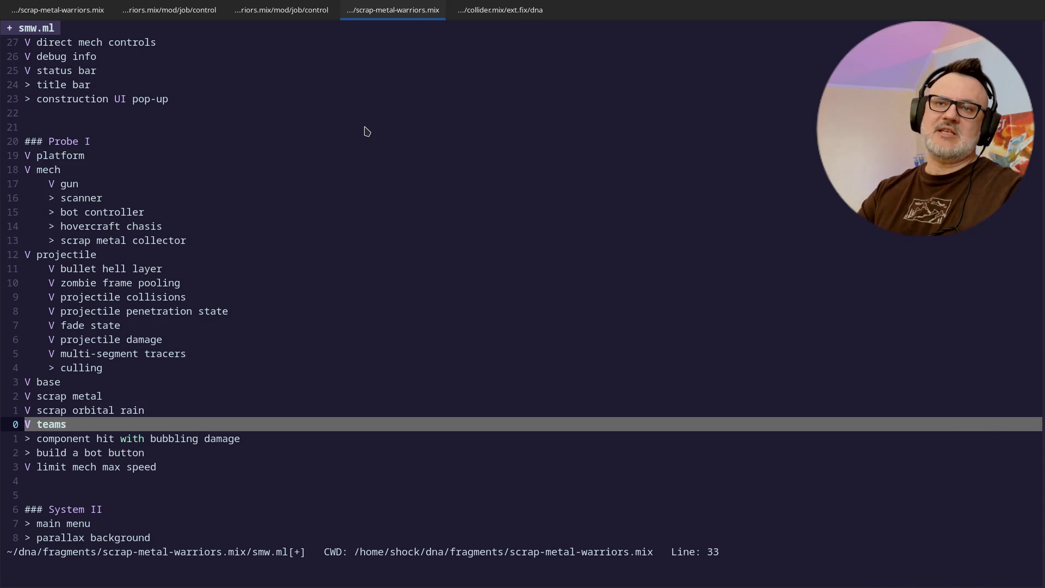
pyautogui.press('j')
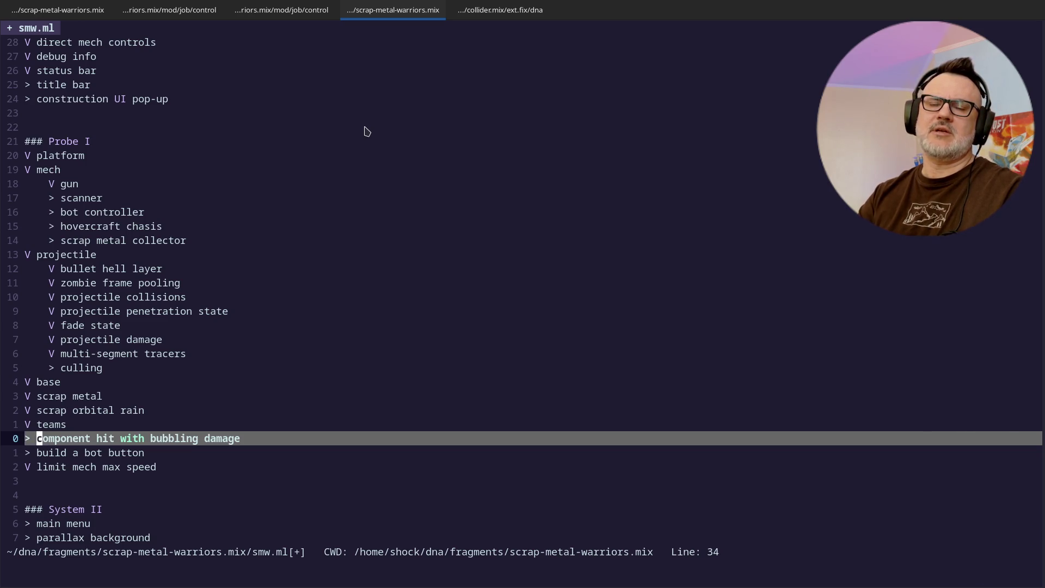
pyautogui.press('d')
pyautogui.press('w')
pyautogui.press('.')
pyautogui.press('.')
pyautogui.press('.')
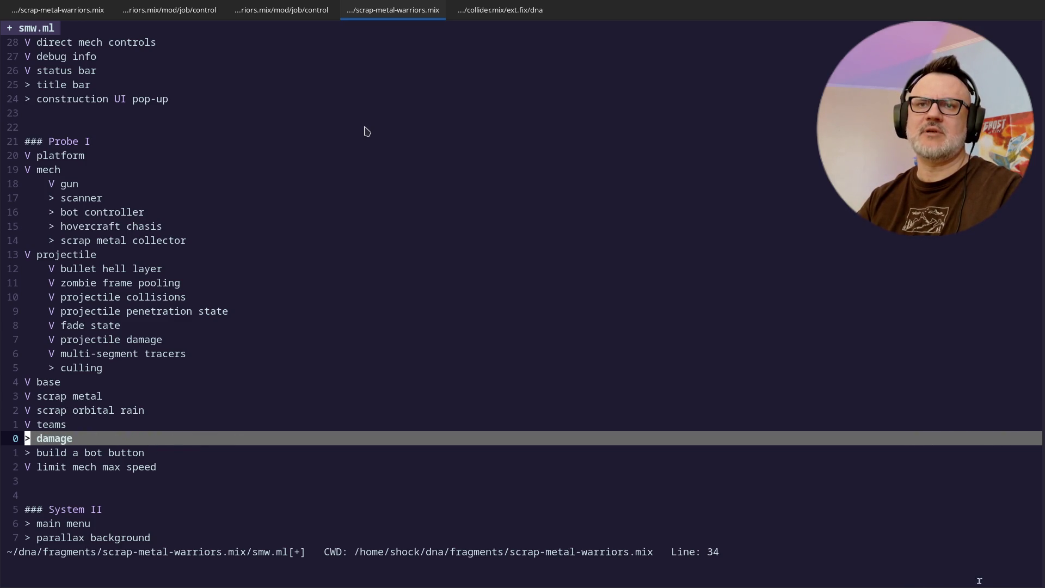
pyautogui.write('V')
pyautogui.press('j')
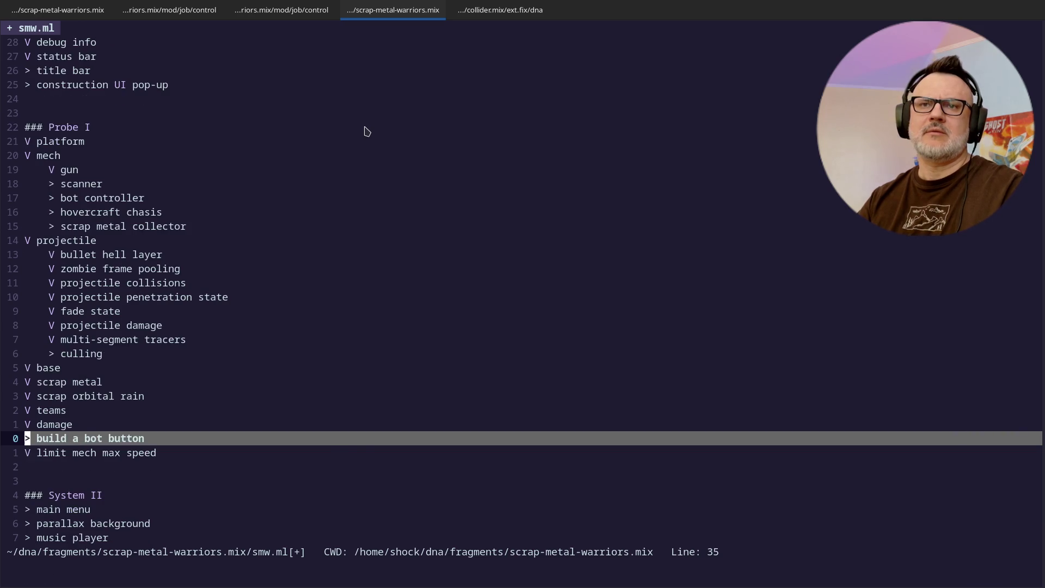
# Step: Review the task list and save smw.ml with :wq
pyautogui.press('k')
pyautogui.press('k')
pyautogui.press('k')
pyautogui.press('j')
pyautogui.press('j')
pyautogui.press('j')
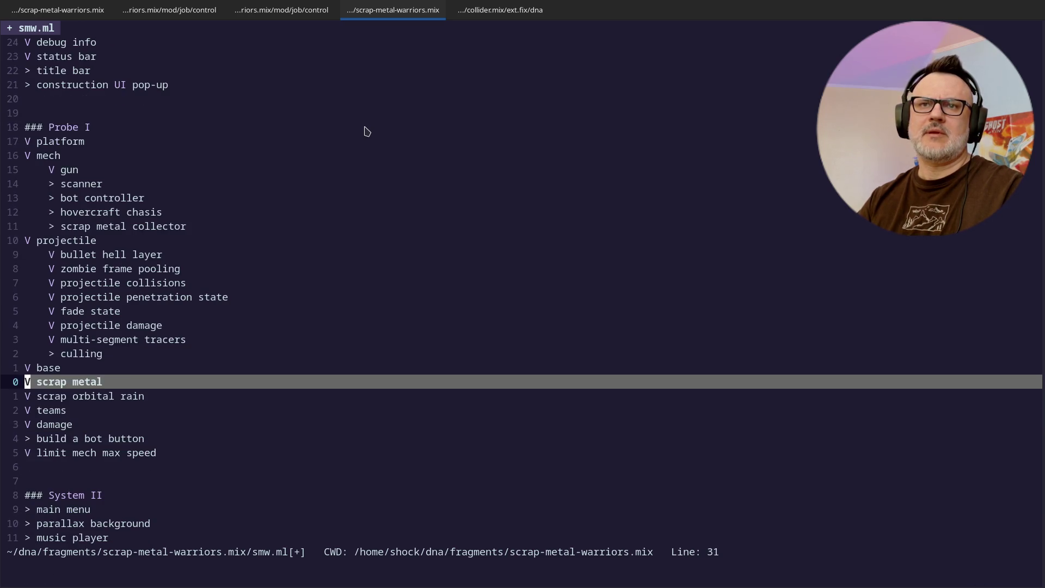
pyautogui.press('k')
pyautogui.press('k')
pyautogui.press('k')
pyautogui.press('k')
pyautogui.press('k')
pyautogui.press('k')
pyautogui.press('k')
pyautogui.press('j')
pyautogui.press('j')
pyautogui.press('j')
pyautogui.press('j')
pyautogui.press('j')
pyautogui.press('j')
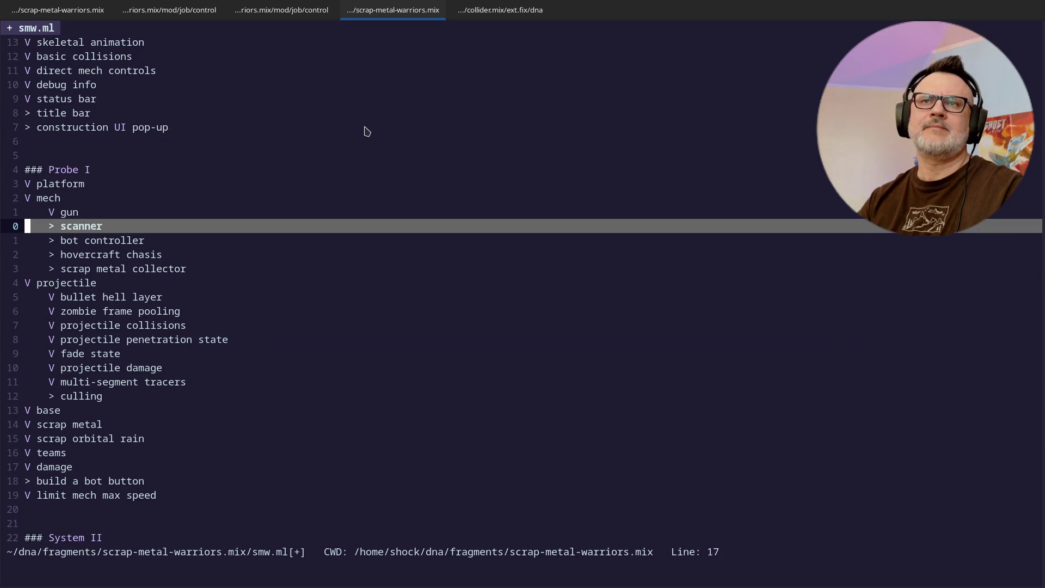
pyautogui.press('j')
pyautogui.press('j')
pyautogui.press('j')
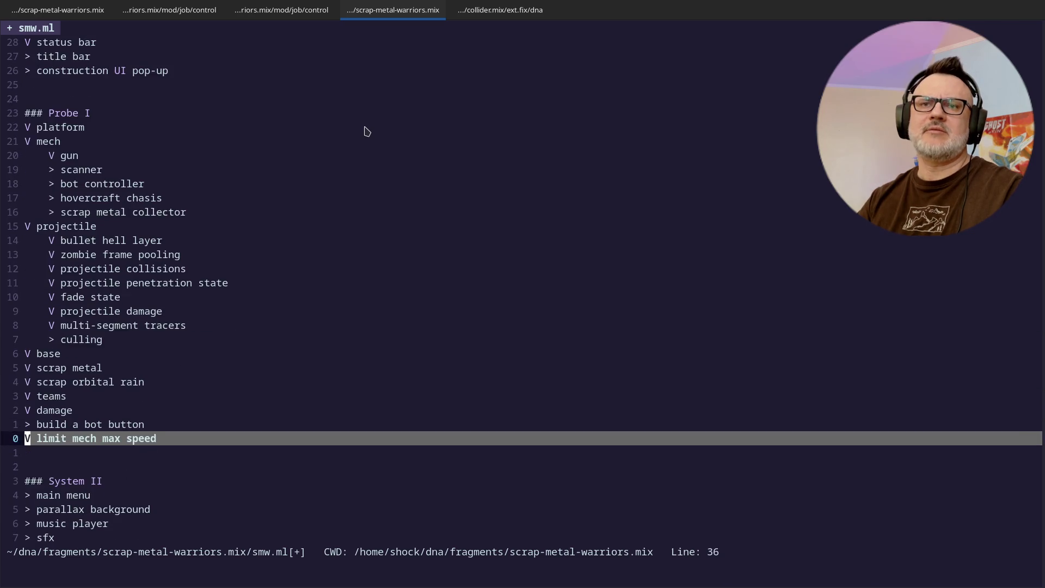
pyautogui.write(':wq')
pyautogui.press('Return')
# Step: Check git status for changed files and list the project folder
pyautogui.write('git status')
pyautogui.press('Return')
pyautogui.press('Return')
pyautogui.press('Return')
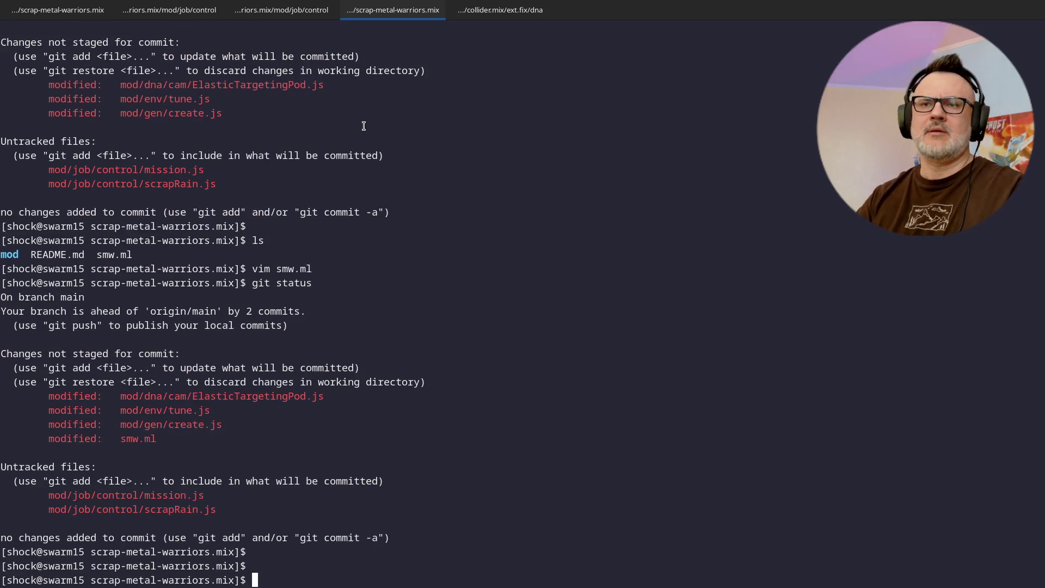
pyautogui.write('it status')
pyautogui.press('Return')
pyautogui.press('Return')
pyautogui.press('Return')
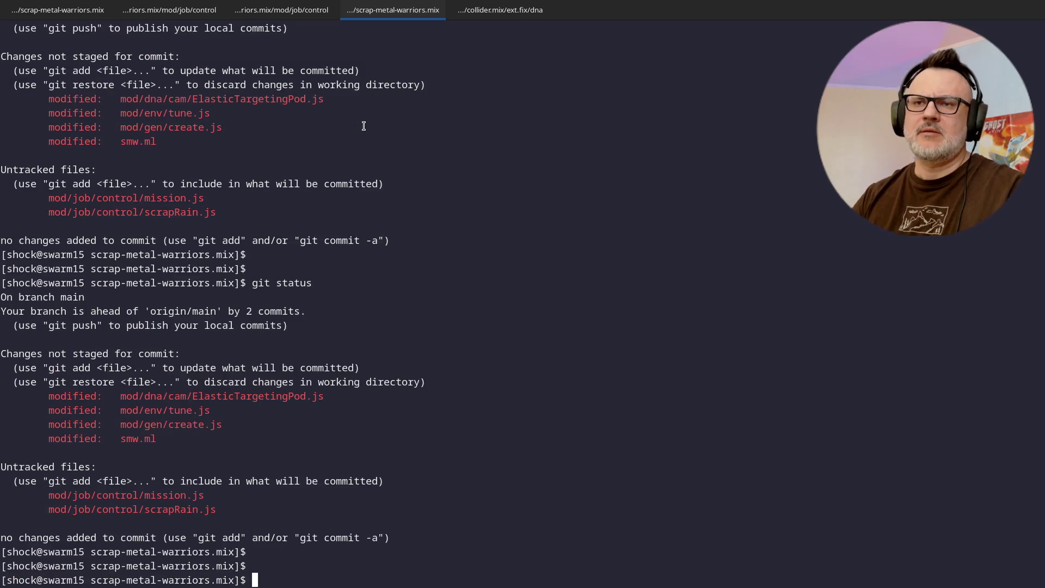
pyautogui.write('ls')
pyautogui.press('Return')
# Step: Stage all changes with git add *, including mission.js and scrapRain.js, and review the status
pyautogui.write('git add *')
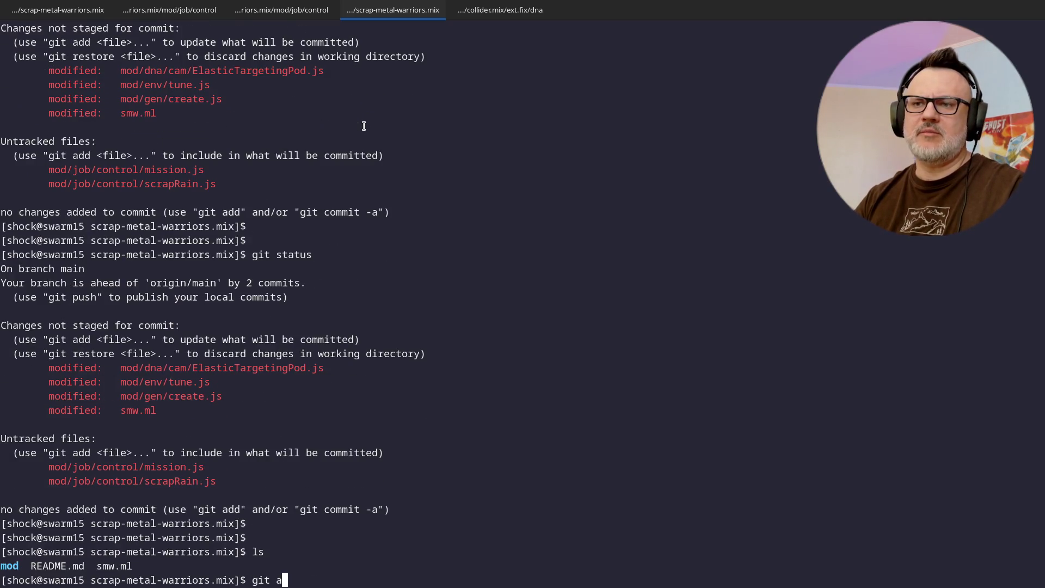
pyautogui.press('Return')
pyautogui.write('gi t')
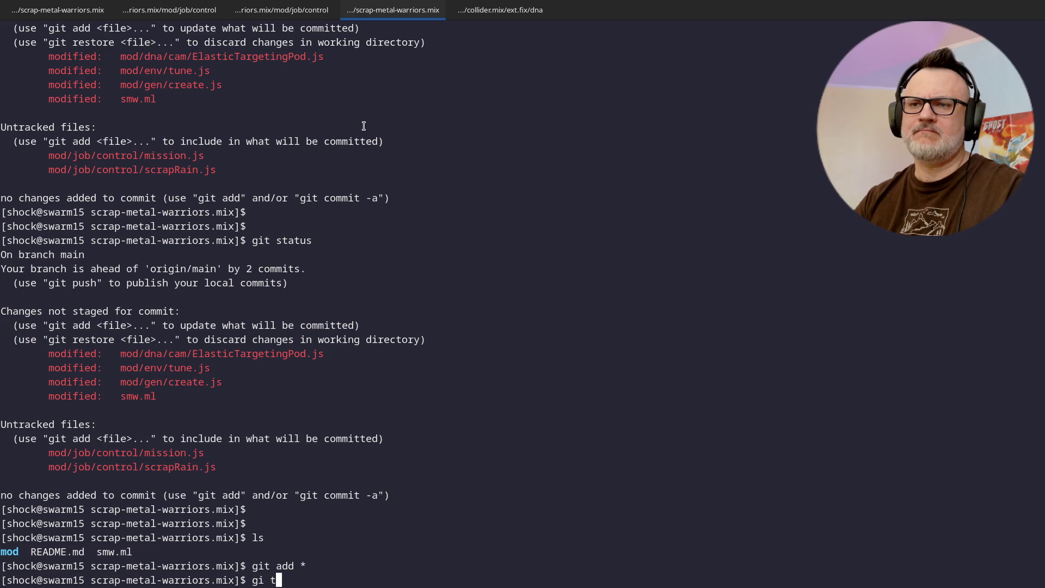
pyautogui.press('BackSpace')
pyautogui.press('BackSpace')
pyautogui.write('t status')
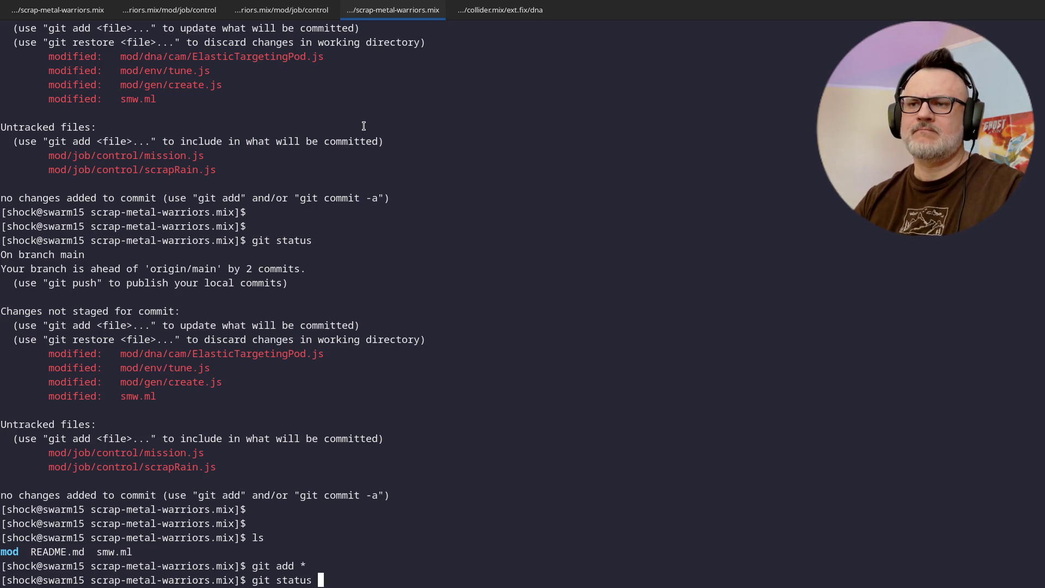
pyautogui.press('Return')
pyautogui.press('Return')
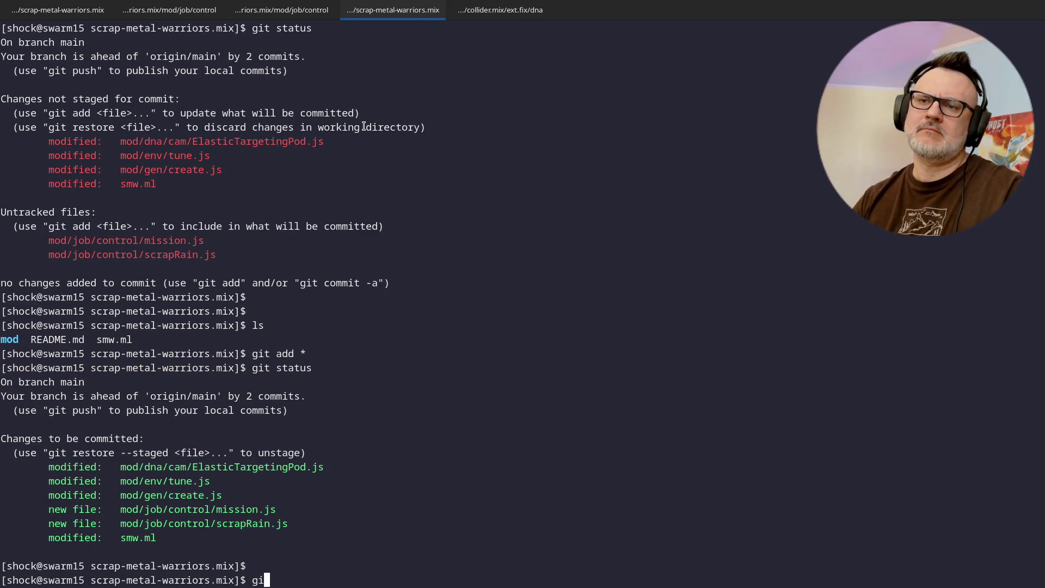
pyautogui.write('git status')
pyautogui.press('Return')
pyautogui.press('Return')
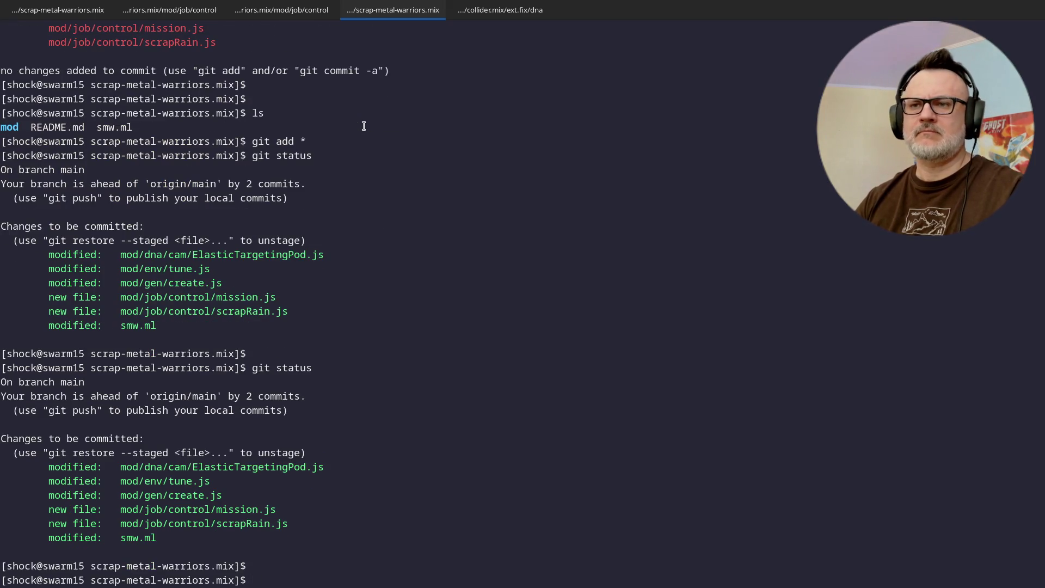
pyautogui.write('git status')
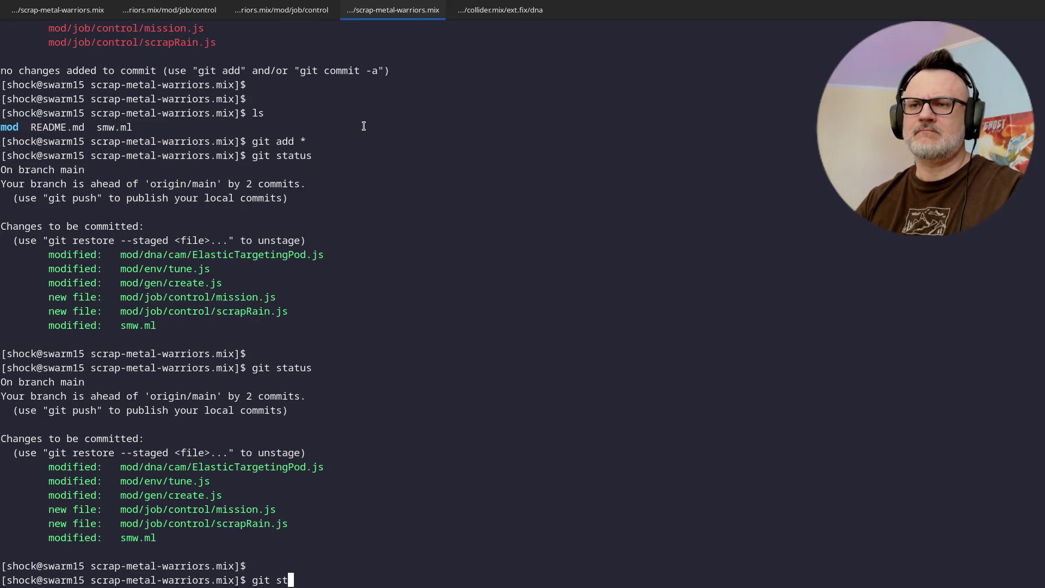
pyautogui.press('Return')
pyautogui.press('Return')
pyautogui.write('ls')
pyautogui.press('Return')
# Step: Commit as '[+] scrap rain' and confirm the working tree is clean
pyautogui.write("git commit -m '[+] scrap rain'")
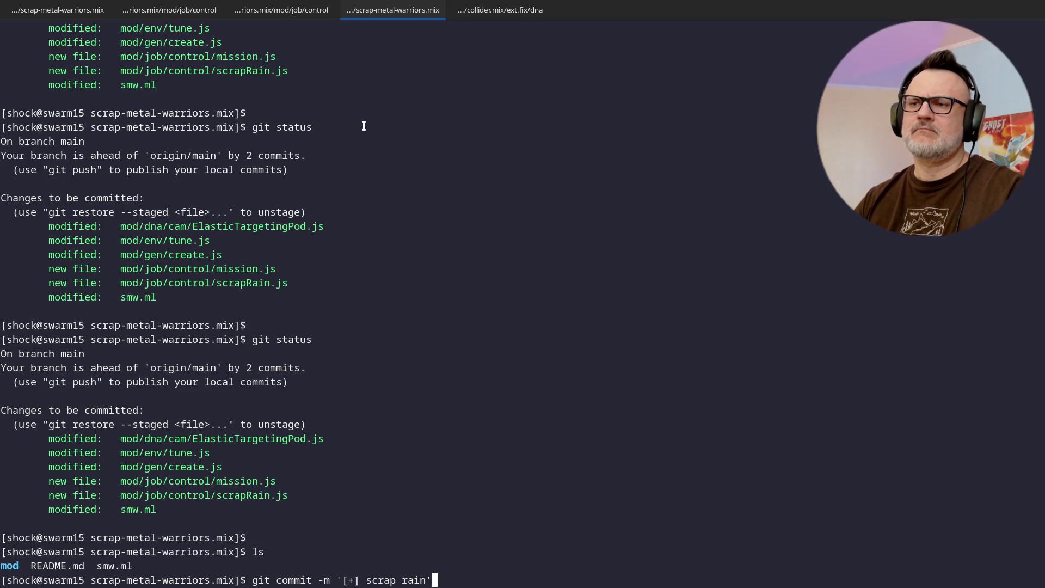
pyautogui.press('Return')
pyautogui.write('gi t')
pyautogui.press('BackSpace')
pyautogui.press('BackSpace')
pyautogui.write('t status')
pyautogui.press('Return')
pyautogui.write('ls')
pyautogui.press('Return')
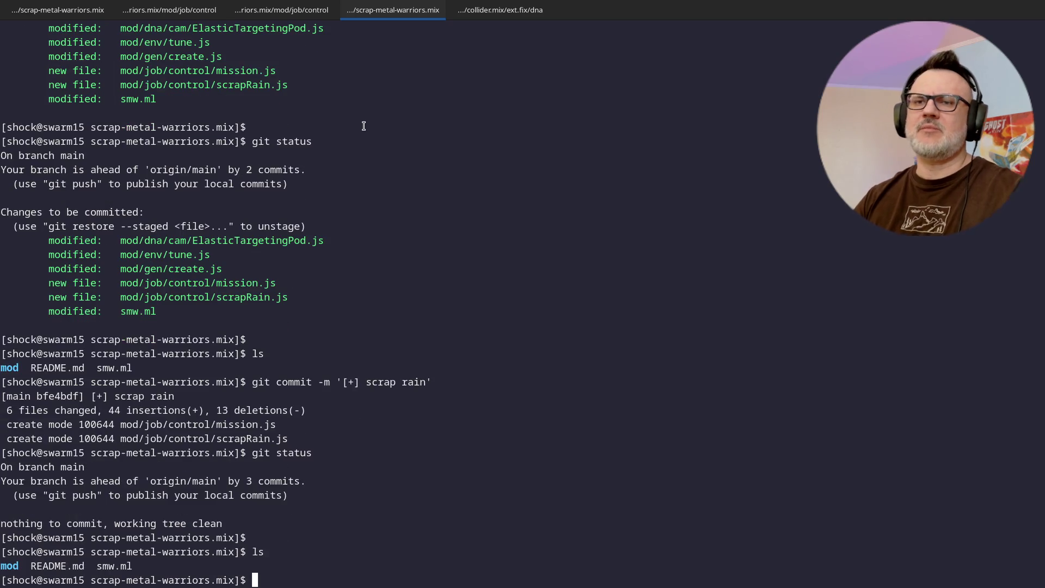
pyautogui.write('ls')
pyautogui.press('Return')
pyautogui.hotkey('alt', '2')
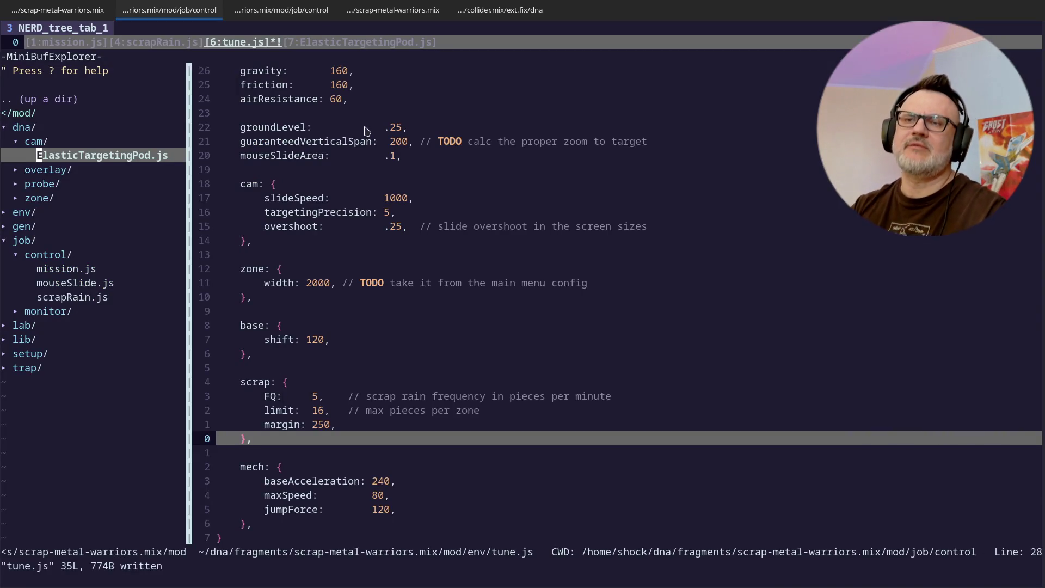
# Step: Collapse the cam and dna folders in the file tree and return to tune.js
pyautogui.press('k')
pyautogui.press('o')
pyautogui.press('k')
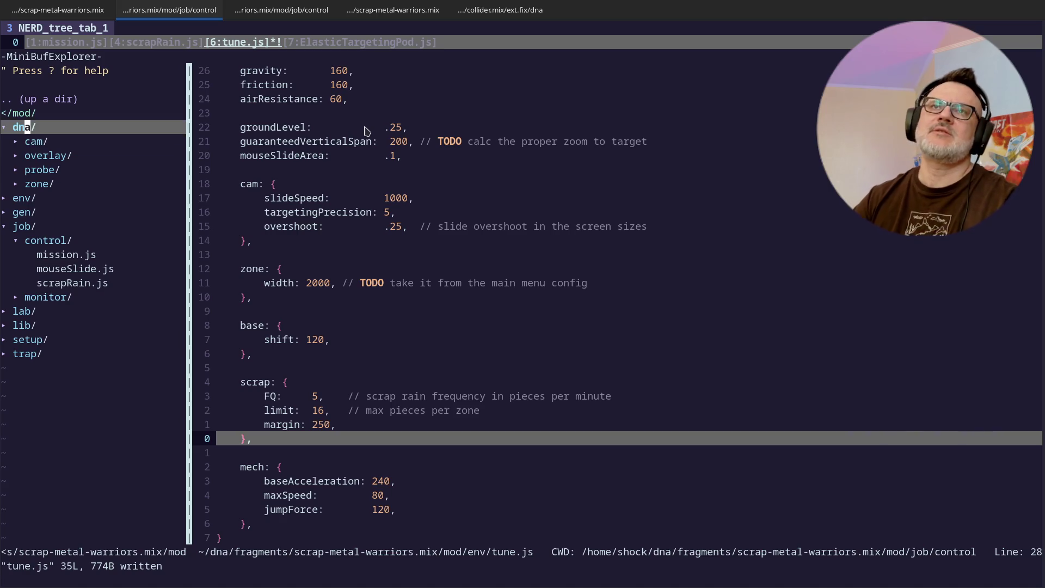
pyautogui.press('o')
pyautogui.hotkey('ctrl', 'w')
pyautogui.press('l')
pyautogui.press('g')
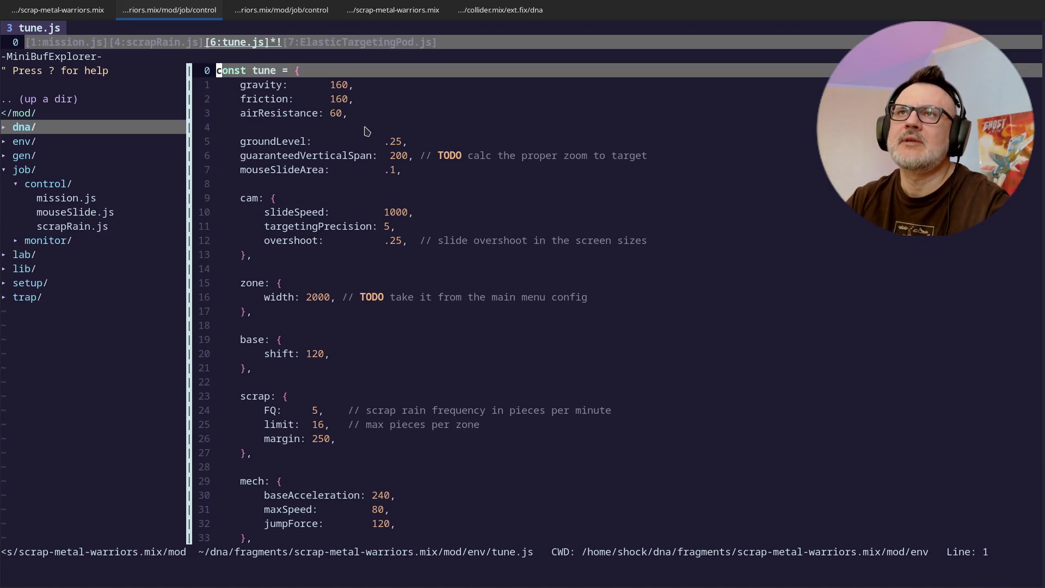
pyautogui.press('Tab')
pyautogui.press('Tab')
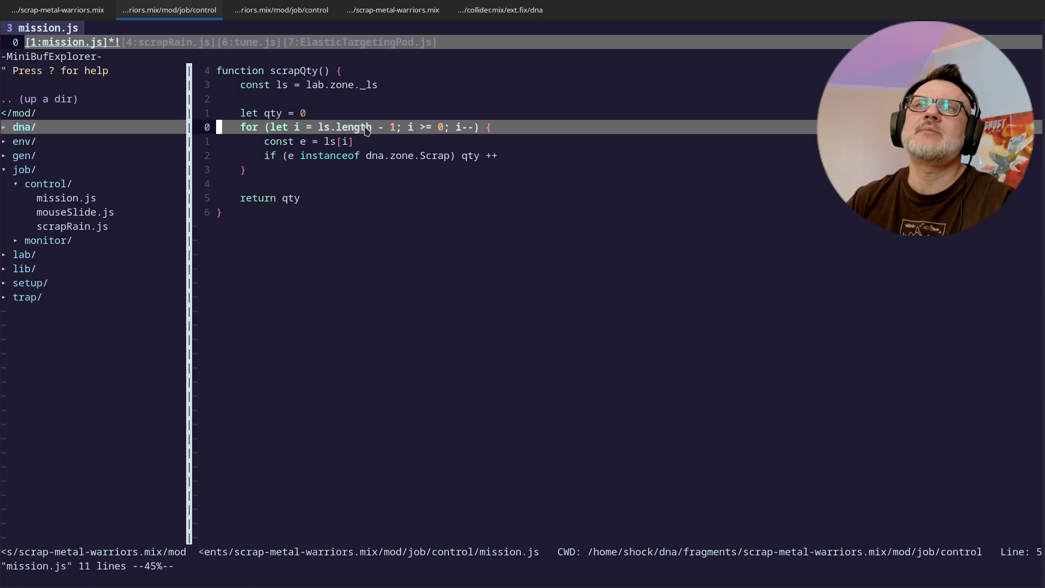
pyautogui.press('Tab')
pyautogui.press('Tab')
# Step: Open create.js and yank its two zone.spawn Mech blocks
pyautogui.hotkey('ctrl', 'p')
pyautogui.write('create')
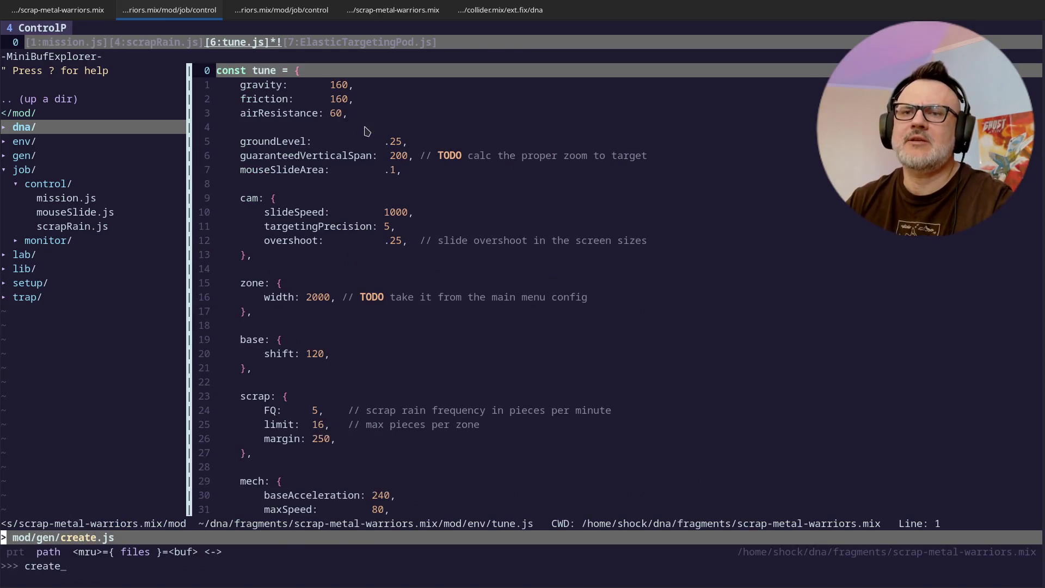
pyautogui.press('Return')
pyautogui.press('1')
pyautogui.press('9')
pyautogui.press('k')
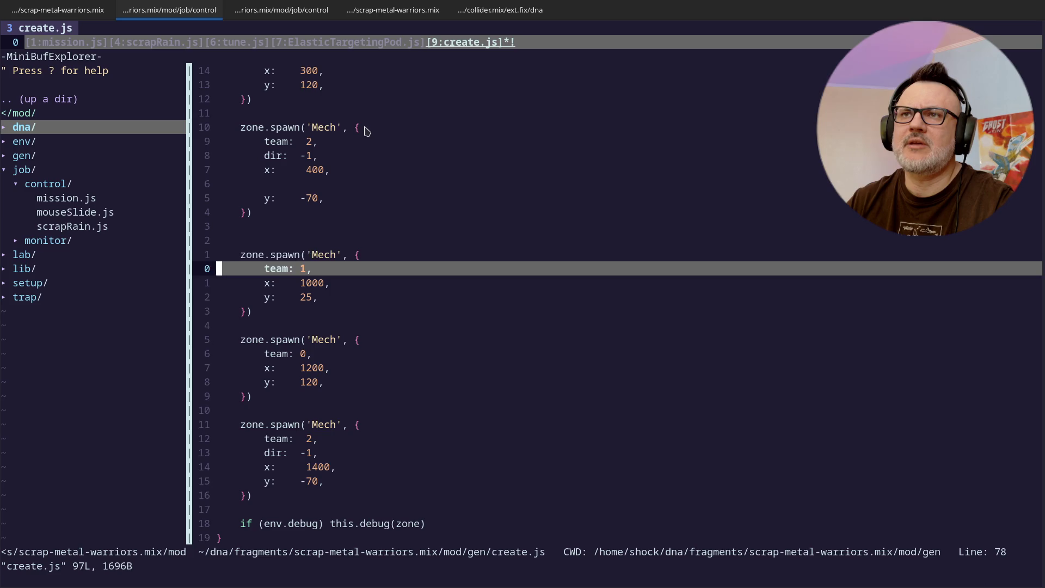
pyautogui.hotkey('shift', 'v')
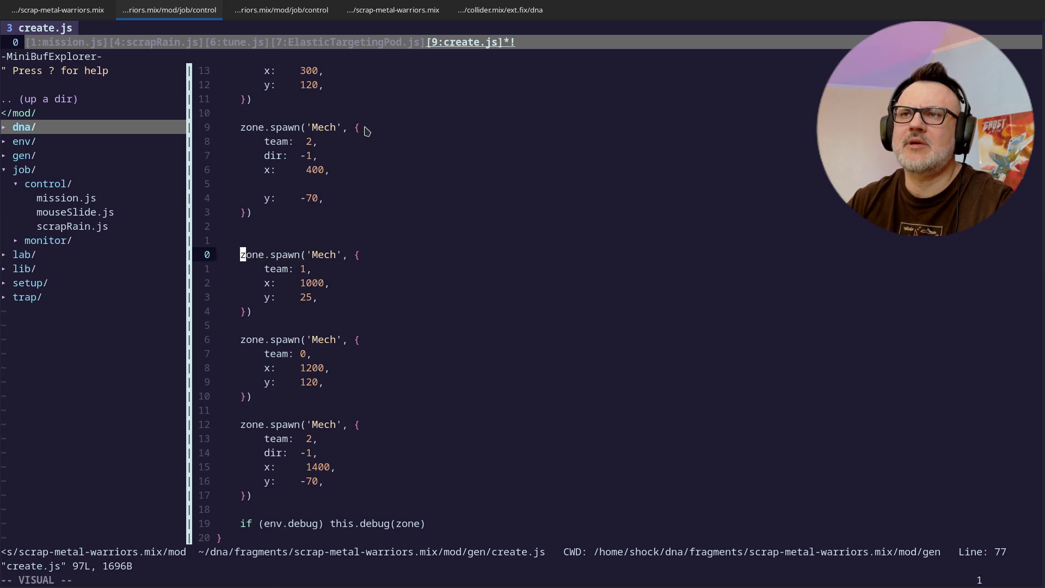
pyautogui.press('j')
pyautogui.press('j')
pyautogui.press('j')
pyautogui.press('y')
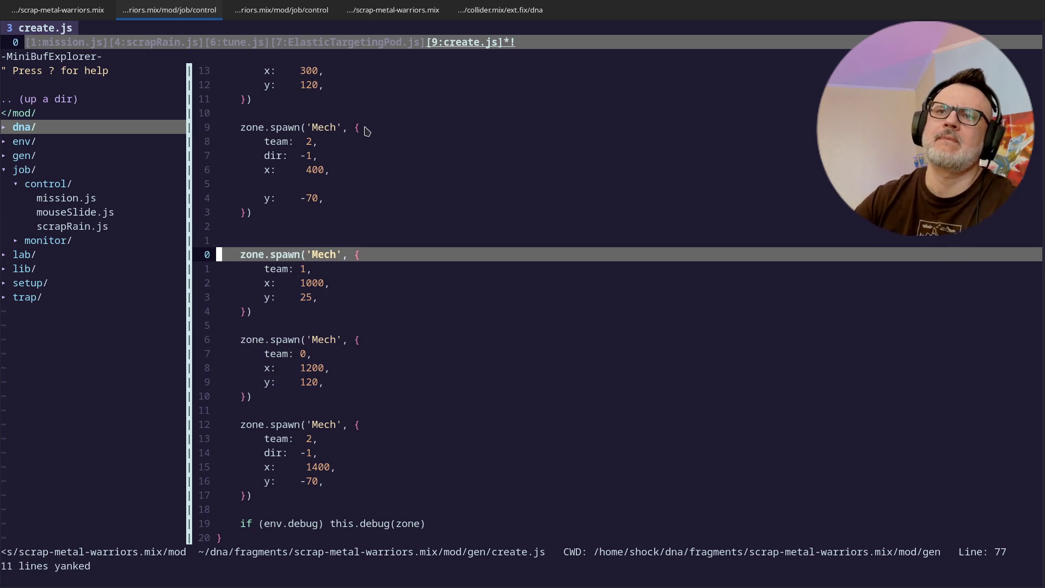
# Step: Go back to the scrapRain.js buffer
pyautogui.hotkey('ctrl', 'w')
pyautogui.press('h')
pyautogui.press('j')
pyautogui.press('k')
pyautogui.hotkey('ctrl', 'w')
pyautogui.press('l')
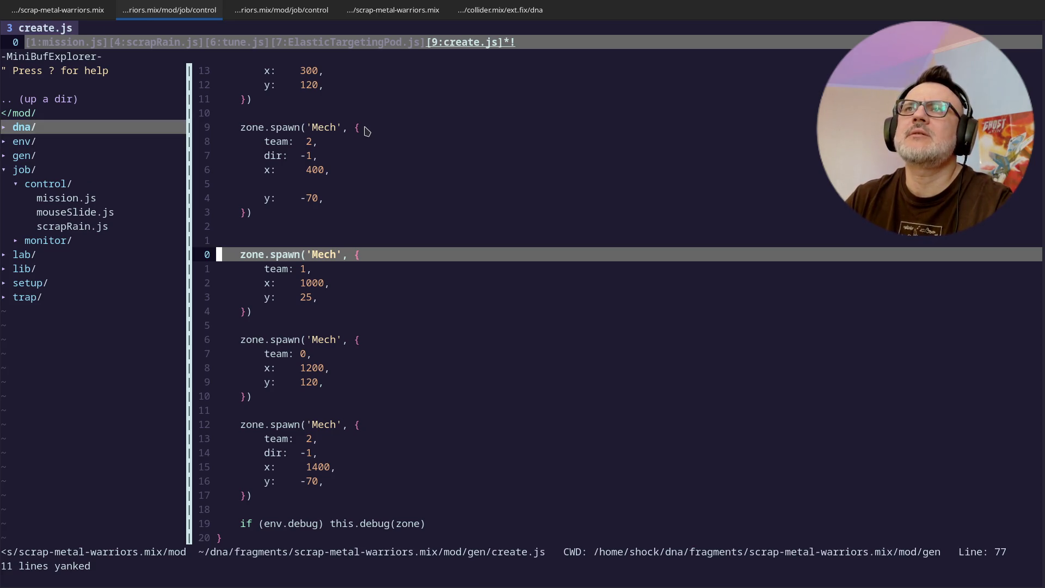
pyautogui.hotkey('shift', 'Tab')
pyautogui.hotkey('shift', 'Tab')
pyautogui.hotkey('shift', 'Tab')
# Step: Paste the two Mech spawn blocks after the Scrap spawn, with a // DEBUG comment above
pyautogui.press('j')
pyautogui.press('j')
pyautogui.press('j')
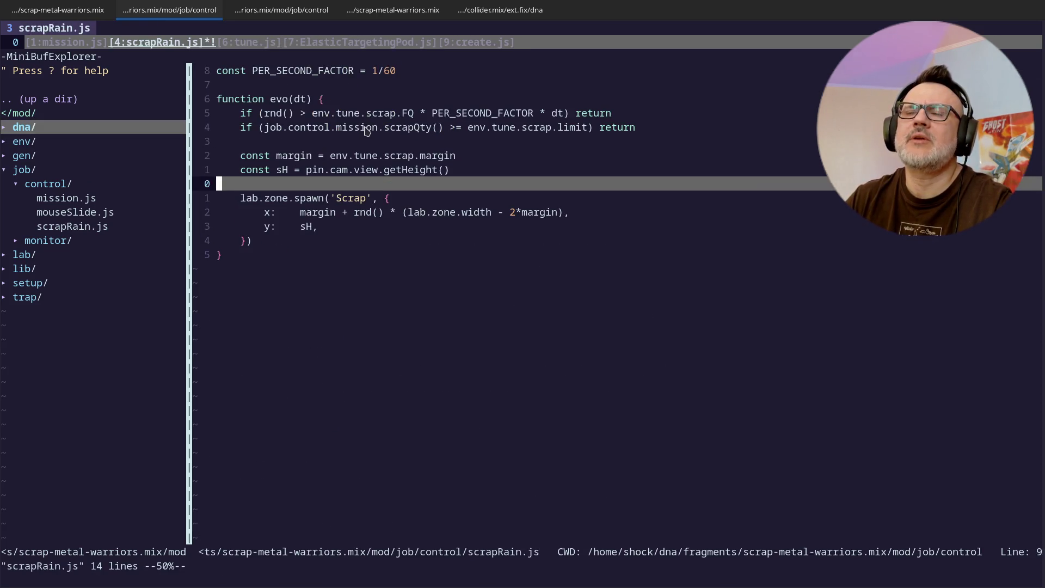
pyautogui.press('p')
pyautogui.press('j')
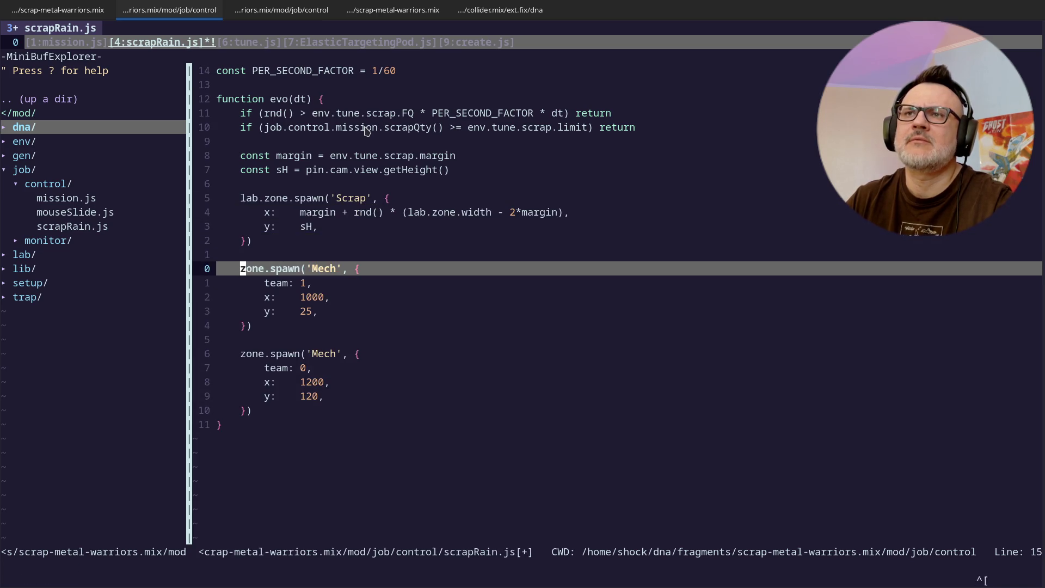
pyautogui.hotkey('shift', 'o')
pyautogui.write('// DEBUG')
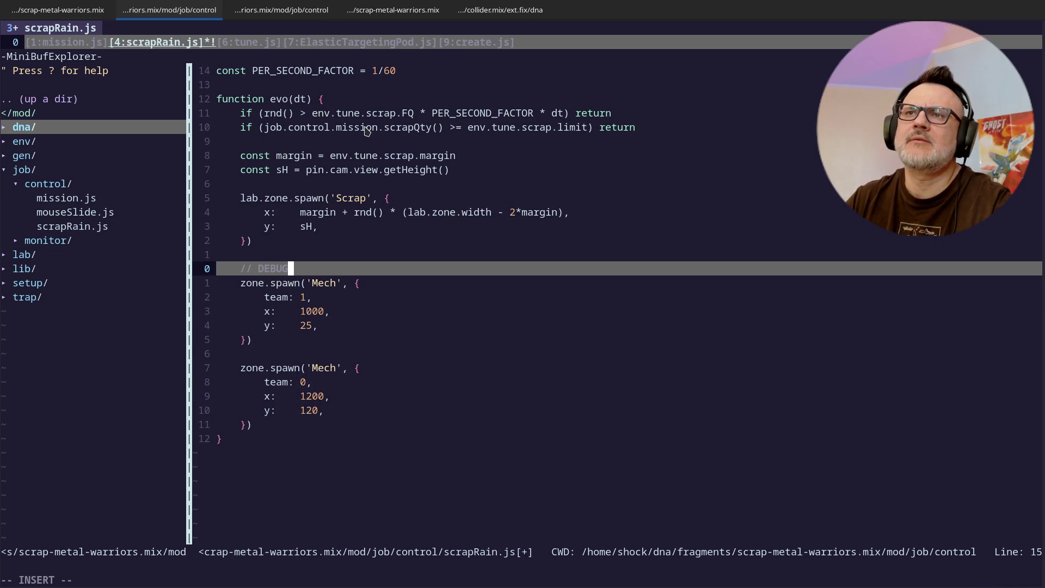
pyautogui.press('Return')
pyautogui.press('Escape')
pyautogui.press('d')
pyautogui.press('d')
pyautogui.press('w')
pyautogui.press('w')
pyautogui.press('w')
# Step: Change the first debug mech's x value from 1000 to 150
pyautogui.press('j')
pyautogui.press('j')
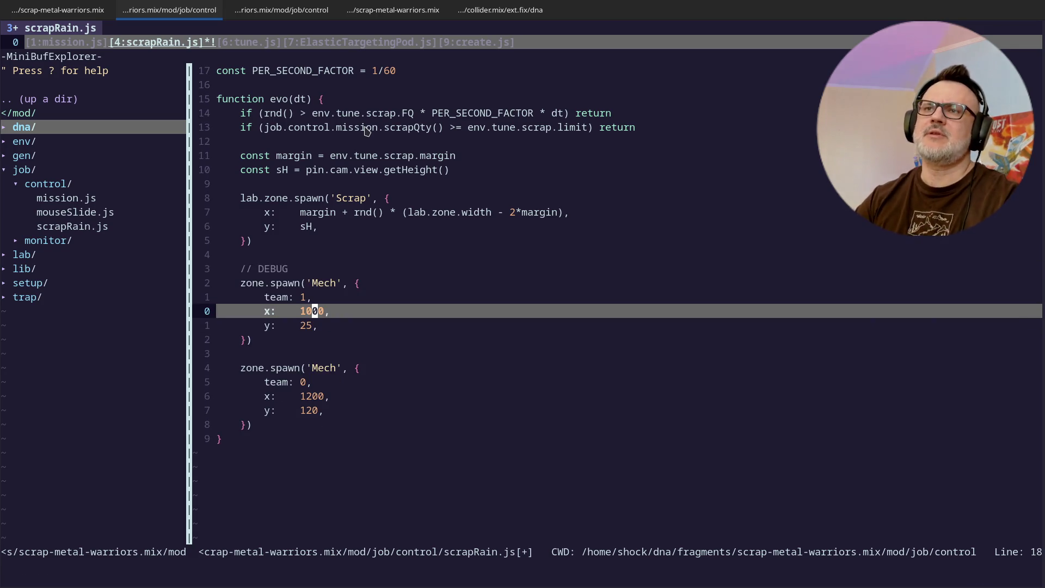
pyautogui.press('i')
pyautogui.press('BackSpace')
pyautogui.press('BackSpace')
pyautogui.press('BackSpace')
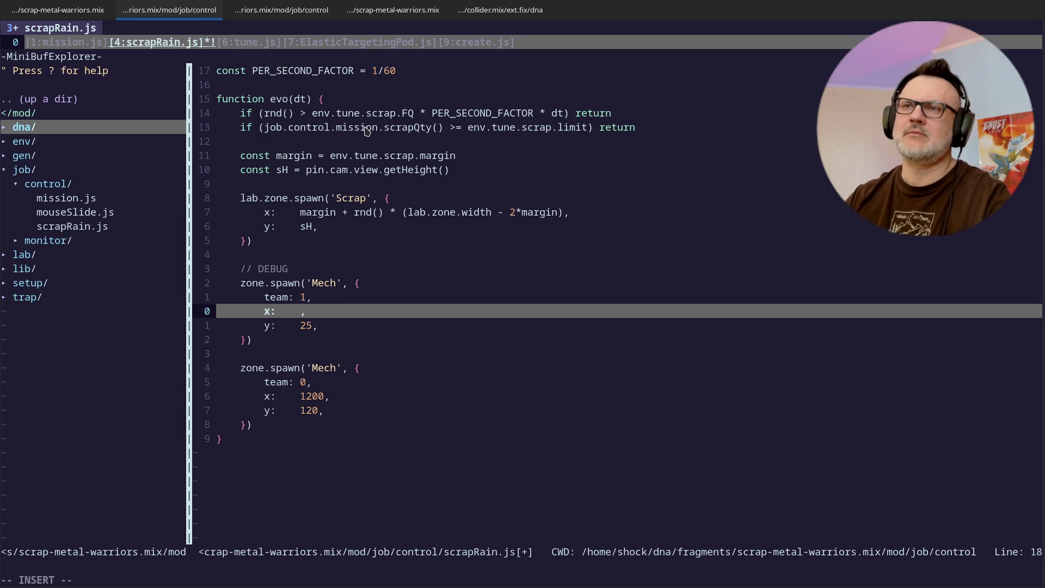
pyautogui.write('250')
pyautogui.press('Escape')
pyautogui.press('i')
pyautogui.press('BackSpace')
pyautogui.press('BackSpace')
pyautogui.write('50')
pyautogui.press('Down')
pyautogui.press('Escape')
pyautogui.press('k')
pyautogui.press('k')
pyautogui.press('j')
# Step: Set the first debug mech's y value to 200
pyautogui.press('j')
pyautogui.press('j')
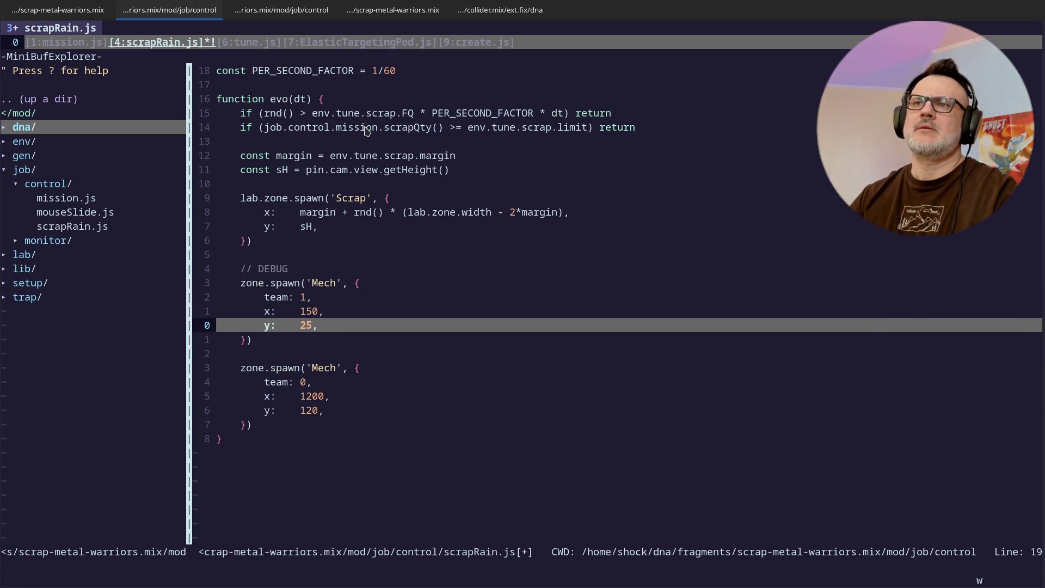
pyautogui.press('B')
pyautogui.press('j')
pyautogui.press('j')
pyautogui.press('j')
pyautogui.press('j')
pyautogui.press('j')
pyautogui.press('j')
pyautogui.press('W')
pyautogui.press('k')
pyautogui.press('k')
pyautogui.press('k')
pyautogui.press('k')
pyautogui.press('l')
pyautogui.press('a')
pyautogui.press('BackSpace')
pyautogui.press('BackSpace')
pyautogui.write('50')
pyautogui.press('Escape')
pyautogui.press('j')
pyautogui.press('k')
pyautogui.press('a')
pyautogui.press('BackSpace')
pyautogui.press('BackSpace')
pyautogui.write('12')
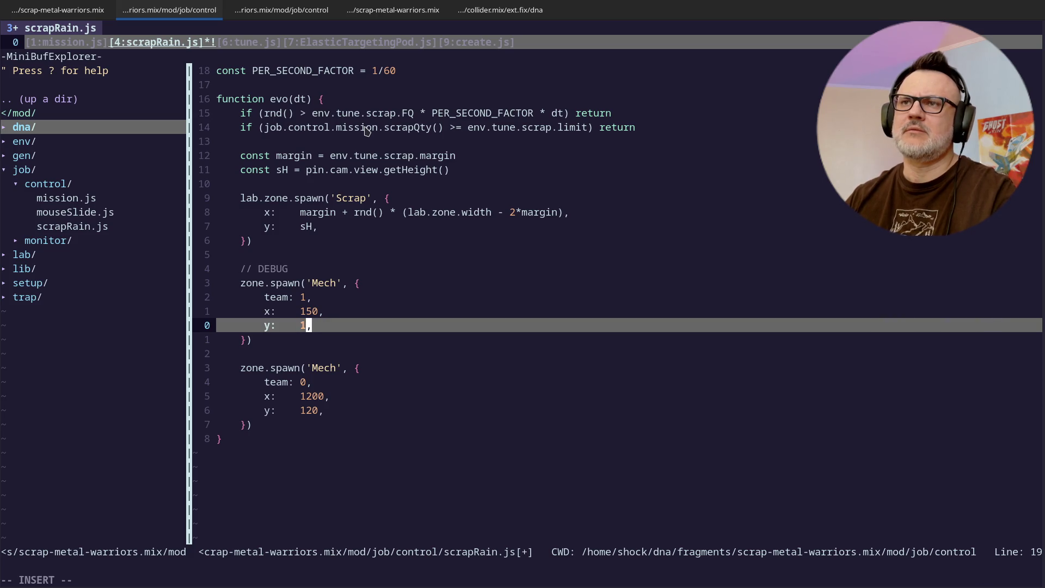
pyautogui.write('00')
pyautogui.press('Escape')
pyautogui.press('j')
pyautogui.press('k')
pyautogui.press('k')
pyautogui.press('k')
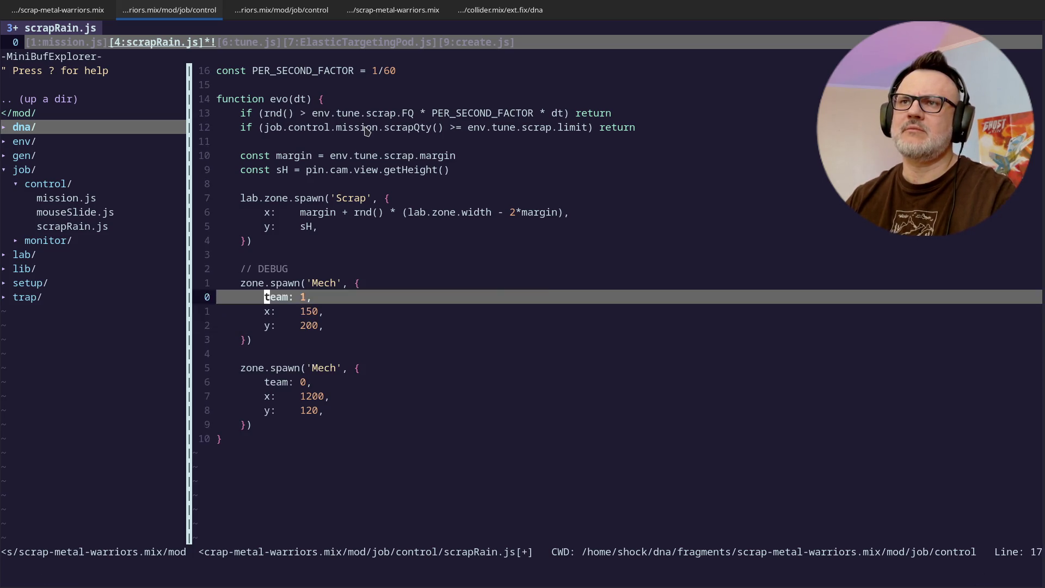
# Step: Remove a stray empty line and assign the second debug mech to team 2
pyautogui.press('j')
pyautogui.press('j')
pyautogui.press('o')
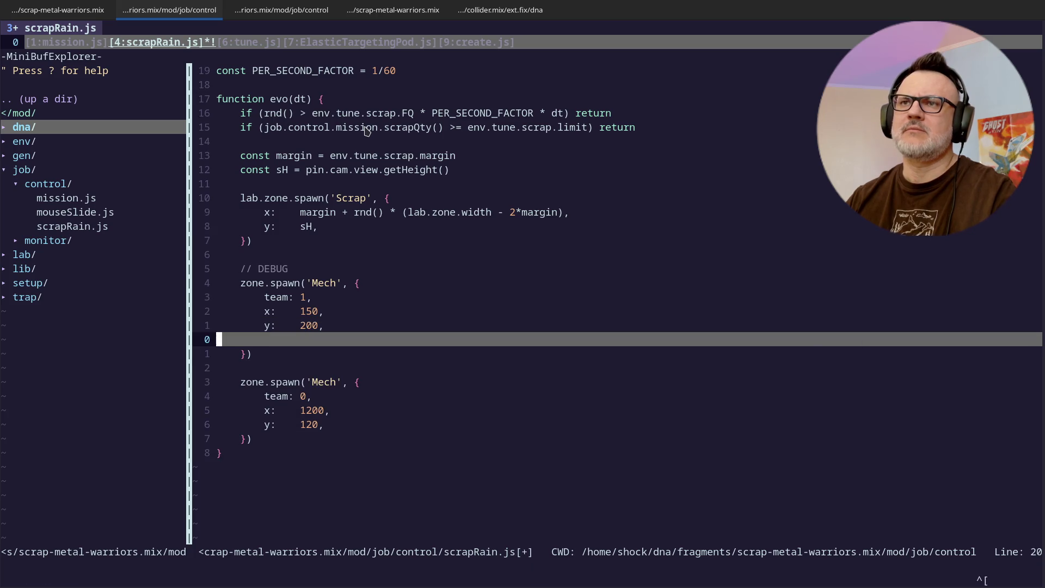
pyautogui.press('Escape')
pyautogui.press('d')
pyautogui.press('d')
pyautogui.press('k')
pyautogui.press('k')
pyautogui.press('k')
pyautogui.press('j')
pyautogui.press('j')
pyautogui.press('j')
pyautogui.press('j')
pyautogui.press('j')
pyautogui.press('w')
pyautogui.press('w')
pyautogui.press('w')
pyautogui.press('a')
pyautogui.press('Escape')
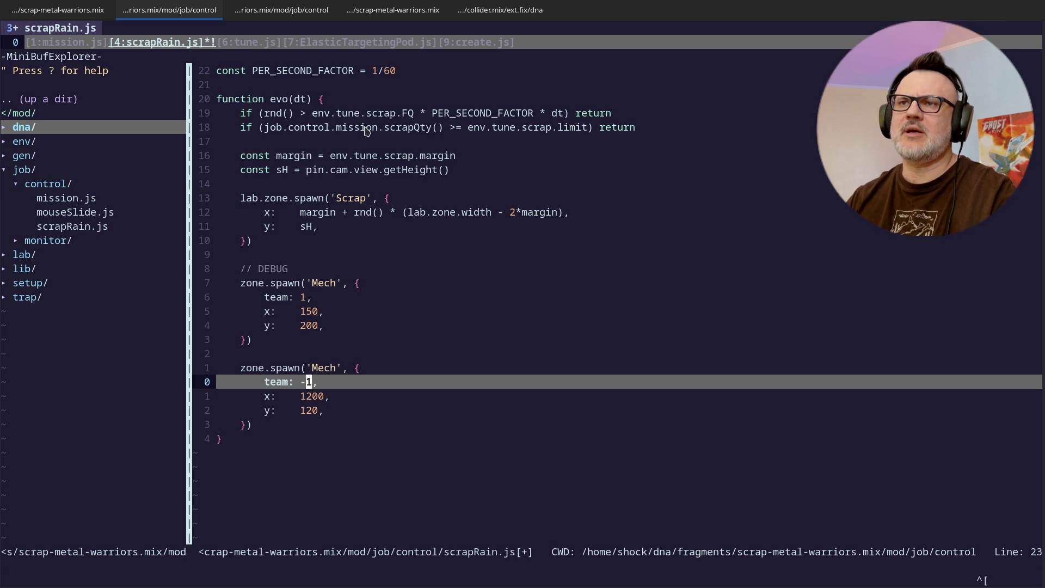
pyautogui.press('s')
pyautogui.press('BackSpace')
pyautogui.write('2')
pyautogui.press('Escape')
# Step: Change the second mech's x value from 1200 to 2350
pyautogui.press('w')
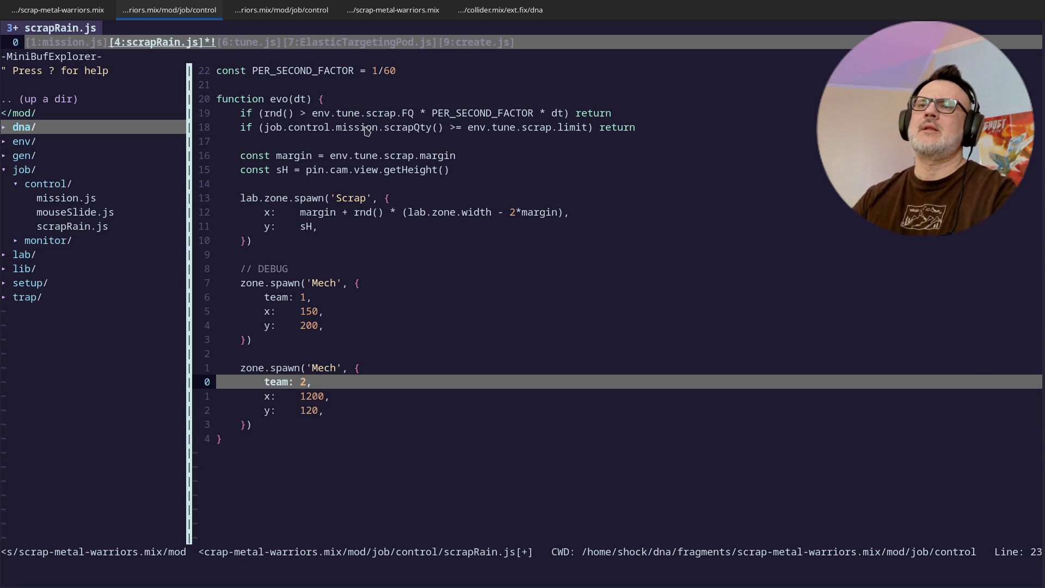
pyautogui.press('j')
pyautogui.press('i')
pyautogui.press('BackSpace')
pyautogui.press('BackSpace')
pyautogui.press('BackSpace')
pyautogui.write('2')
pyautogui.write('0000')
pyautogui.press('BackSpace')
pyautogui.press('BackSpace')
pyautogui.press('BackSpace')
pyautogui.write('26')
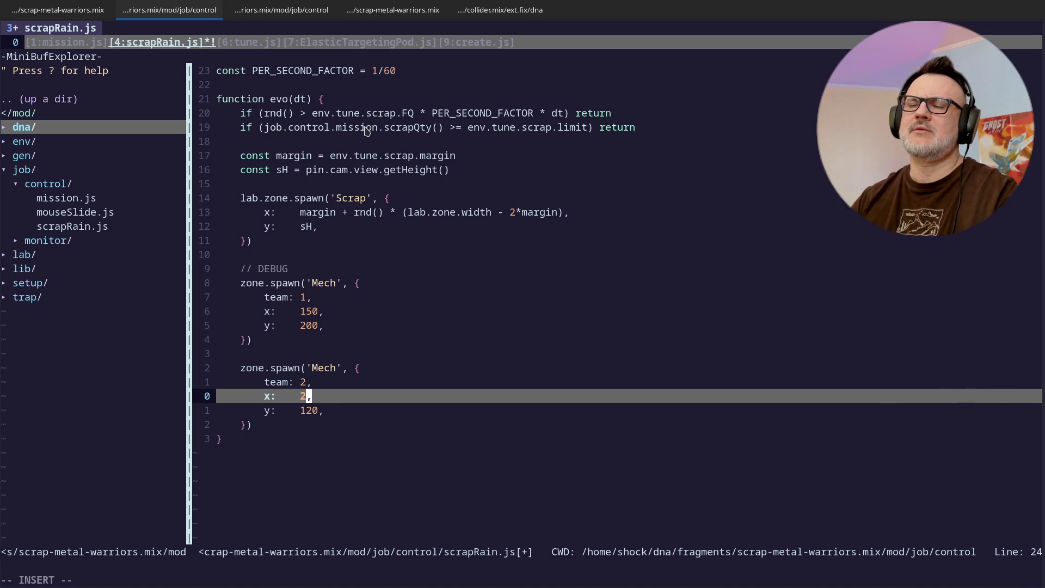
pyautogui.write('400')
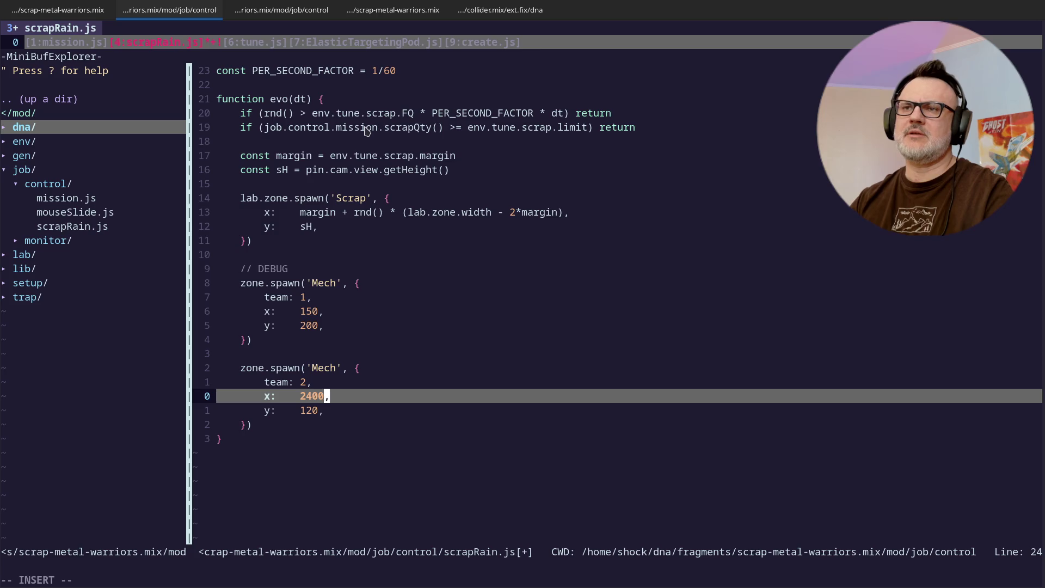
pyautogui.press('Escape')
pyautogui.press('a')
pyautogui.press('BackSpace')
pyautogui.press('BackSpace')
pyautogui.press('BackSpace')
pyautogui.write('350')
pyautogui.press('Escape')
# Step: Change the second mech's y value from 120 to 200
pyautogui.press('Return')
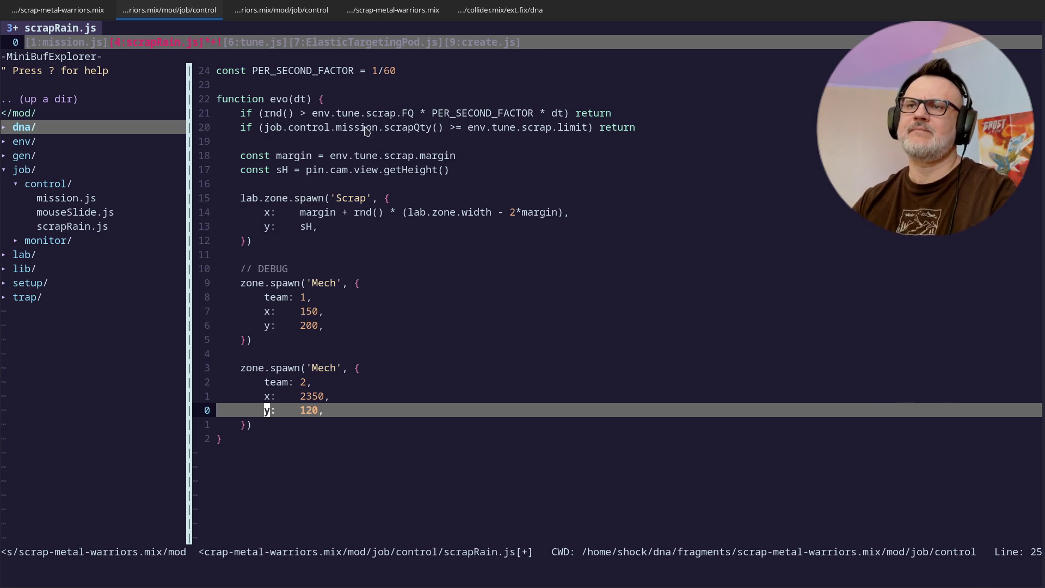
pyautogui.press('i')
pyautogui.press('BackSpace')
pyautogui.press('BackSpace')
pyautogui.press('BackSpace')
pyautogui.write('200')
pyautogui.press('Escape')
# Step: Save scrapRain.js with :w and quit Vim with :q
pyautogui.write('j^')
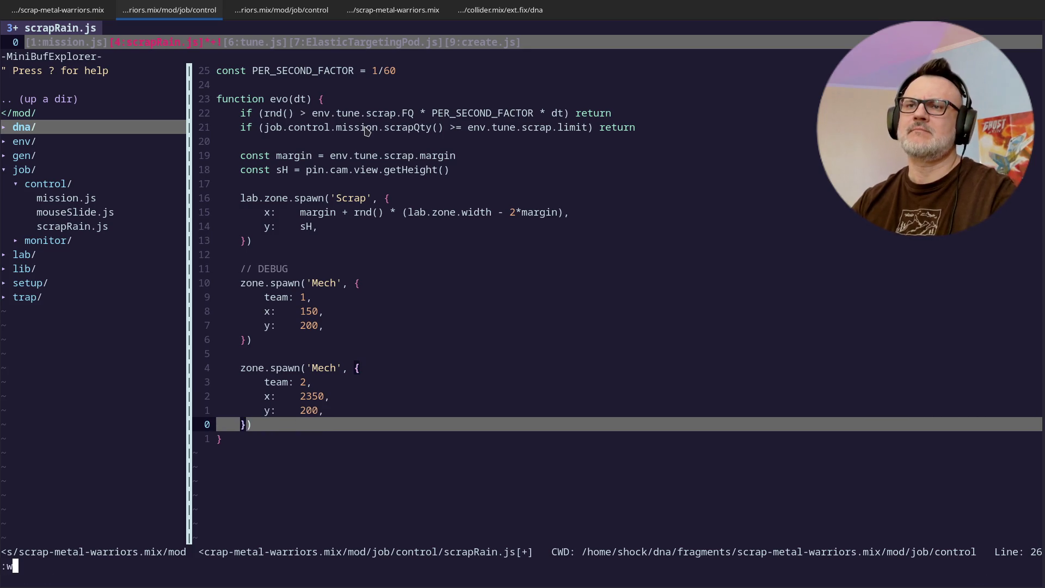
pyautogui.write('q')
pyautogui.press('Return')
pyautogui.write(':w')
pyautogui.press('Return')
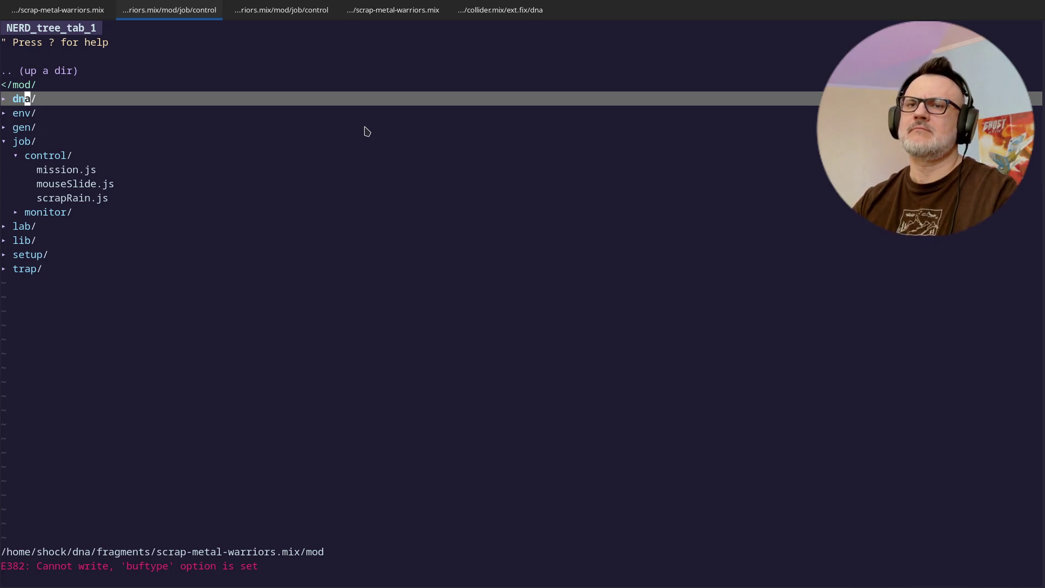
pyautogui.write(':q')
pyautogui.press('Return')
pyautogui.press('Return')
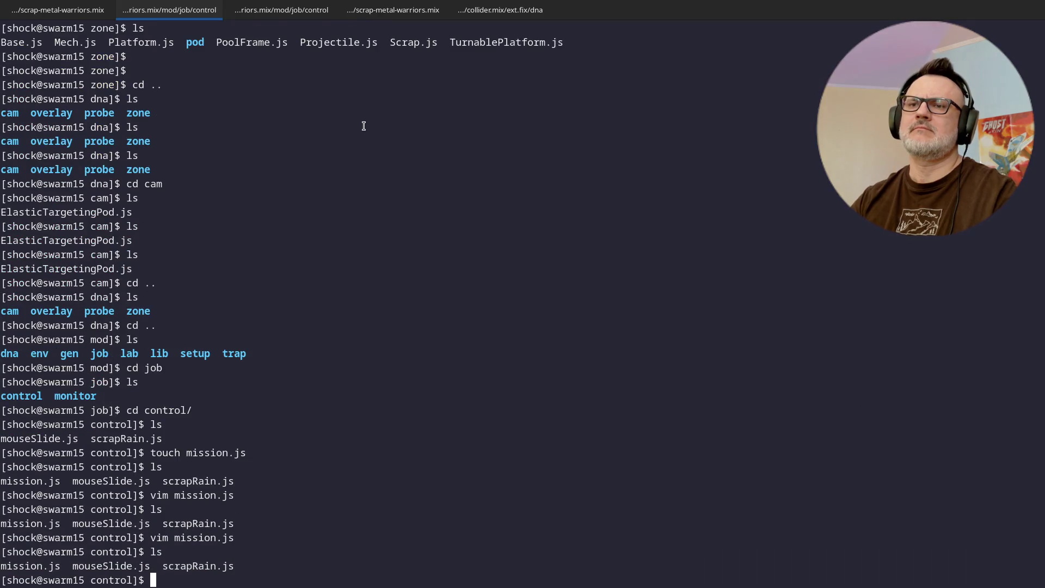
# Step: Reload the game in Chrome, watch the debug mechs full screen, then open DevTools console
pyautogui.hotkey('alt', 'Tab')
pyautogui.hotkey('ctrl', 'r')
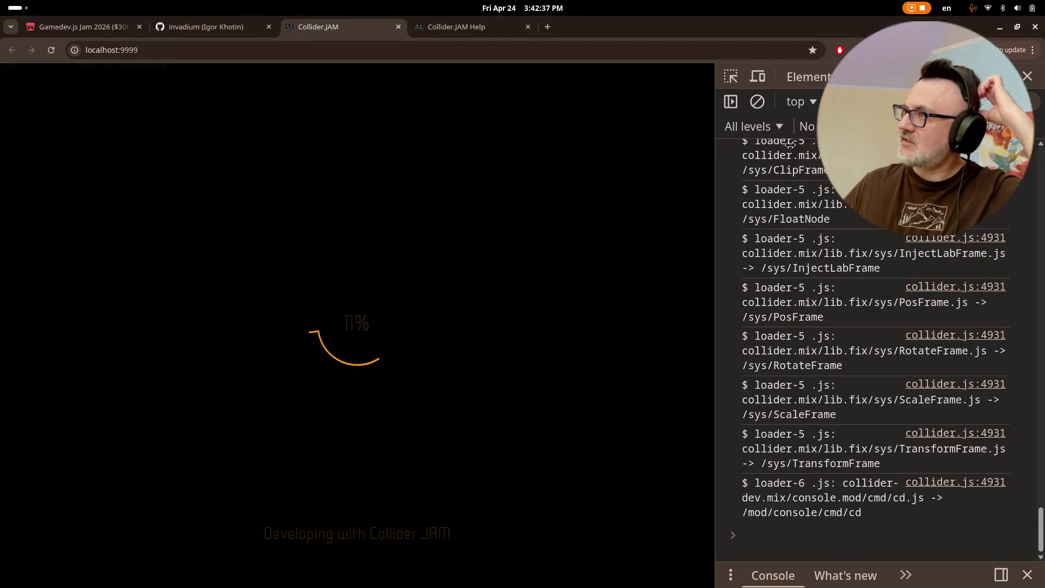
pyautogui.click(1026, 76)
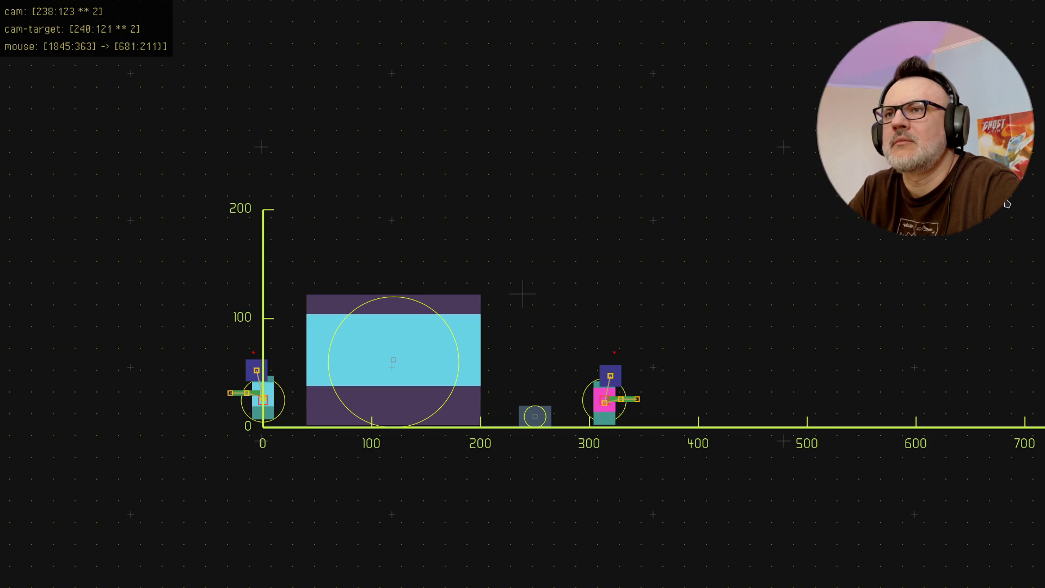
pyautogui.press('F12')
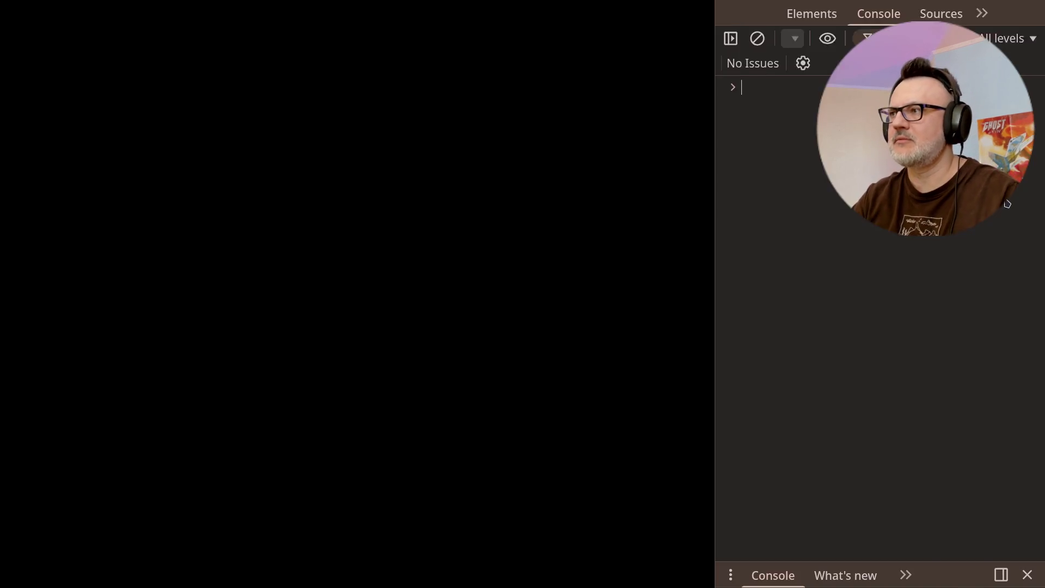
# Step: In the terminal, list the control folder's files and load scrapRain.js in Vim
pyautogui.hotkey('alt', 'Tab')
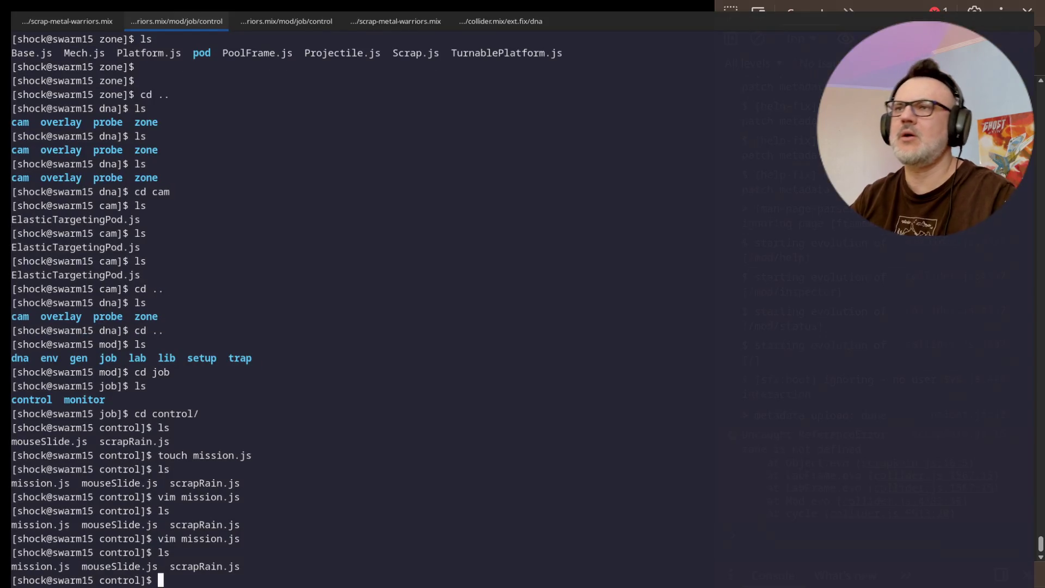
pyautogui.write('ls')
pyautogui.press('Return')
pyautogui.write('vim scrapRain.js')
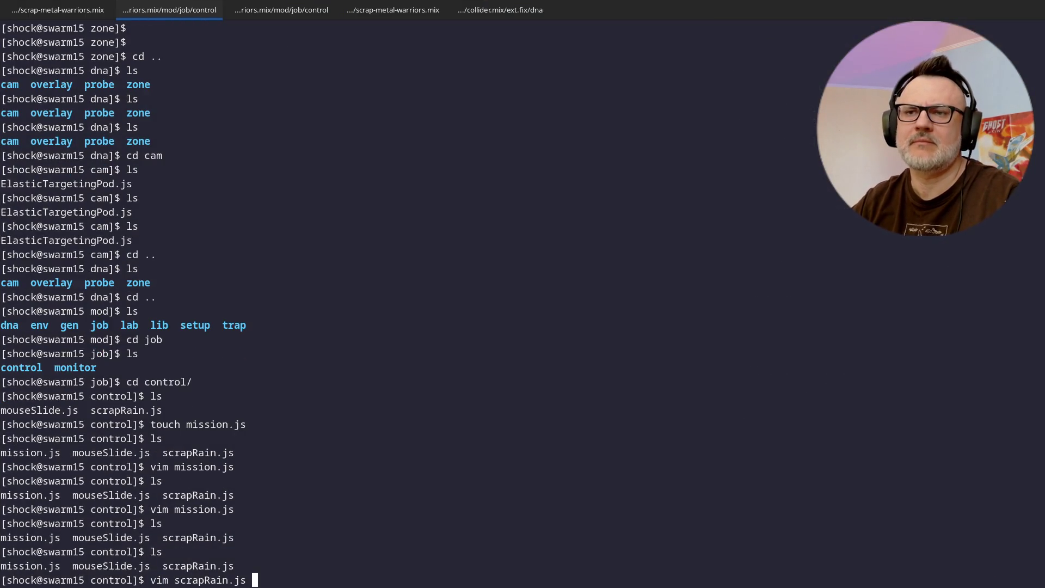
pyautogui.press('Return')
# Step: Prefix the first debug Mech spawn's zone.spawn with 'lab.' and quit Vim with :q
pyautogui.press('k')
pyautogui.press('k')
pyautogui.press('k')
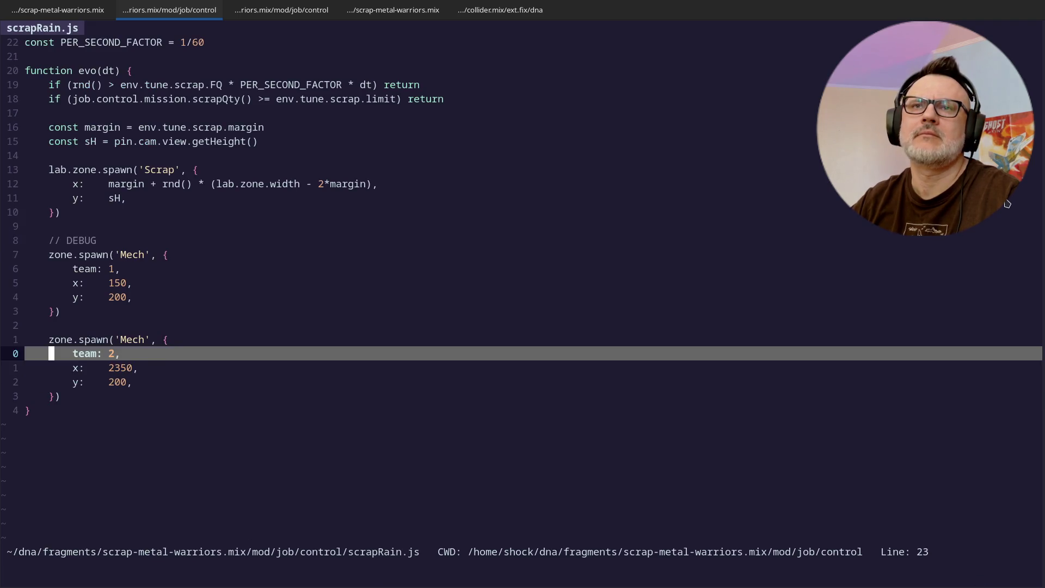
pyautogui.write('lab.')
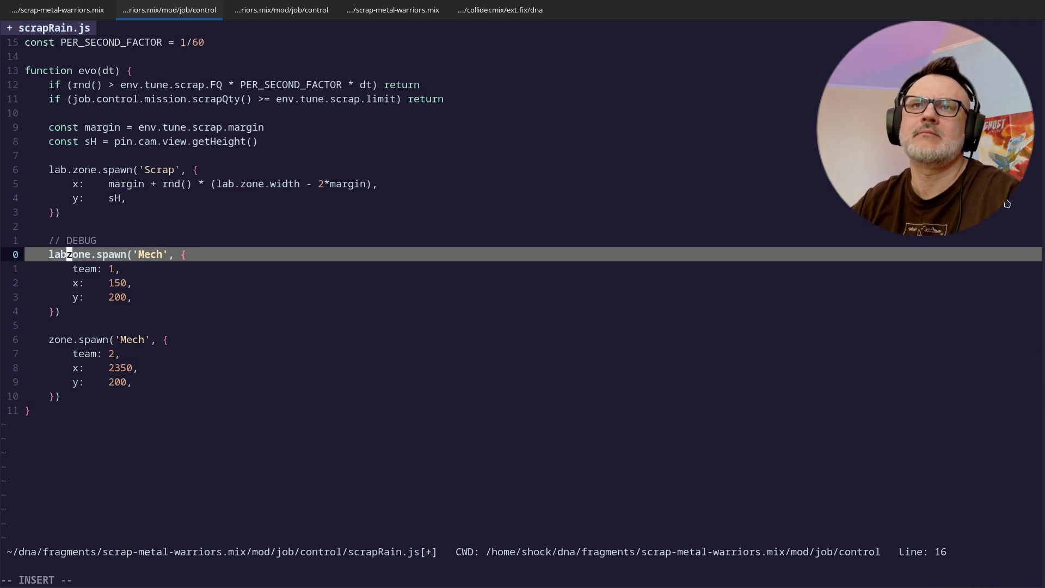
pyautogui.press('Escape')
pyautogui.press('j')
pyautogui.press('j')
pyautogui.press('j')
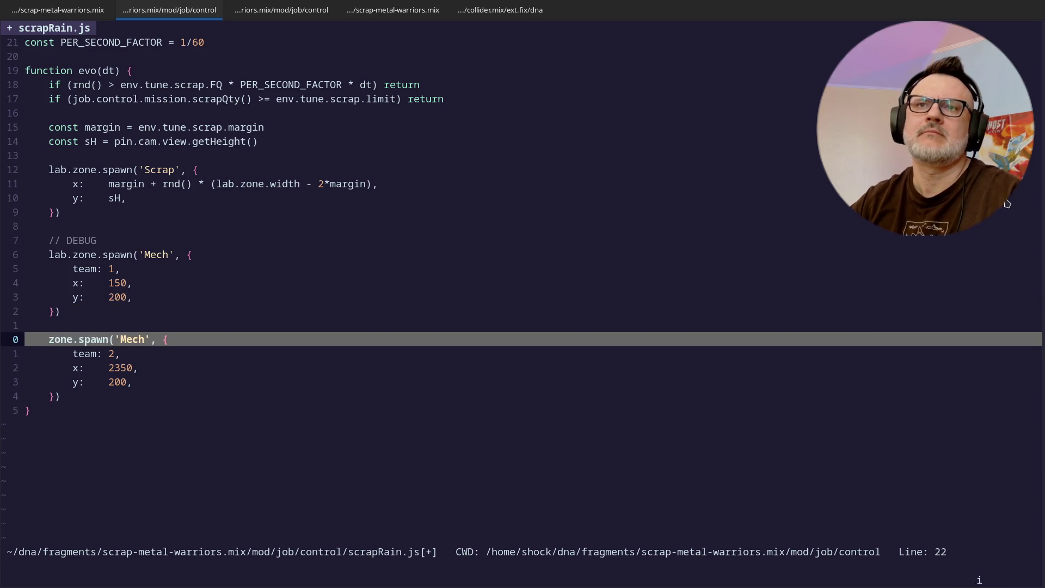
pyautogui.write(':q')
pyautogui.press('Return')
pyautogui.press('Return')
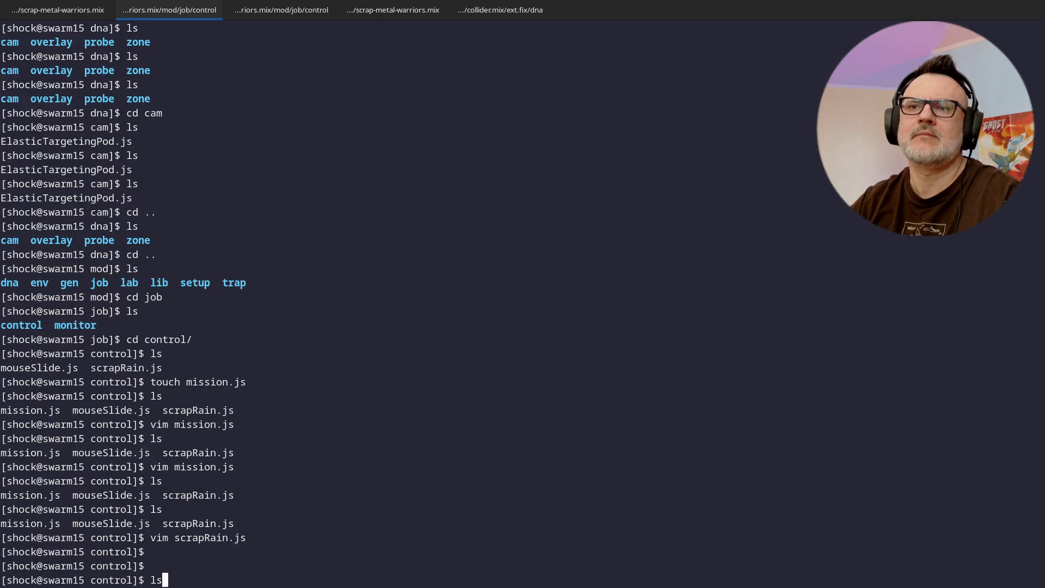
# Step: List the control folder's files again and go back to the browser game
pyautogui.write('ls')
pyautogui.press('Return')
pyautogui.hotkey('alt', 'Tab')
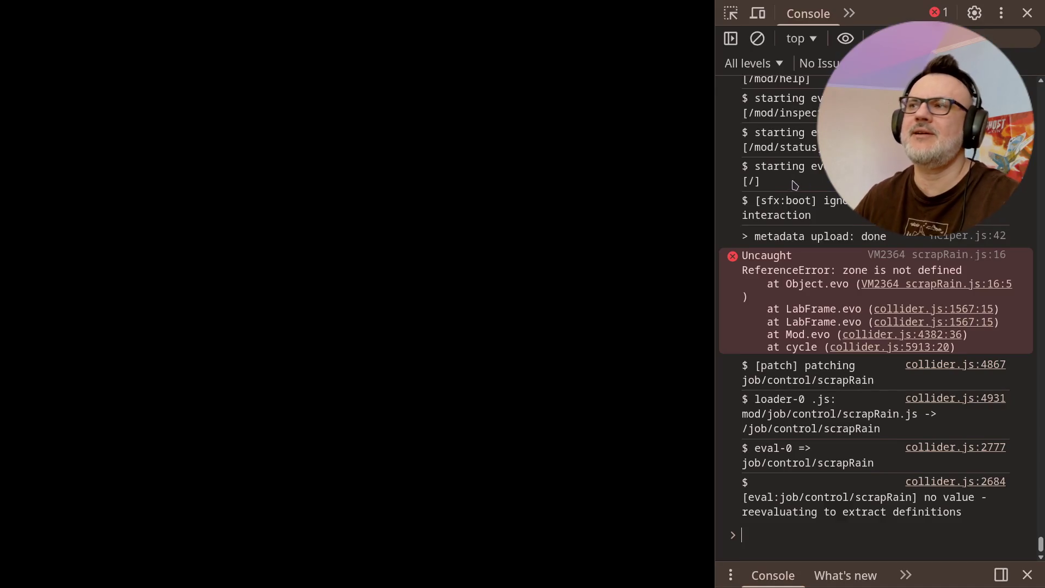
# Step: Reload the game page to watch the debug mechs fire near the ground, then return to the terminal
pyautogui.hotkey('ctrl', 'r')
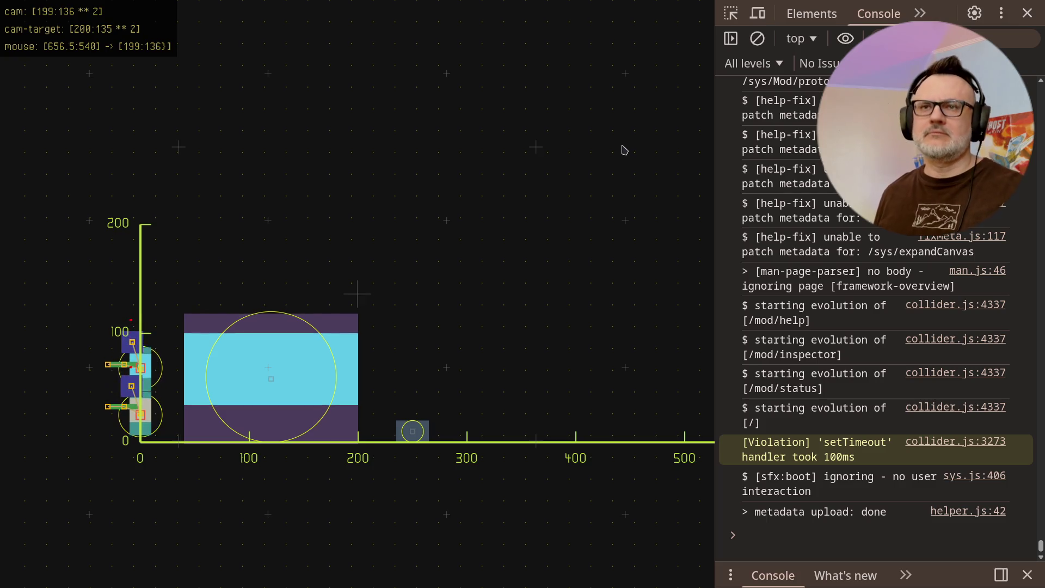
pyautogui.hotkey('alt', 'Tab')
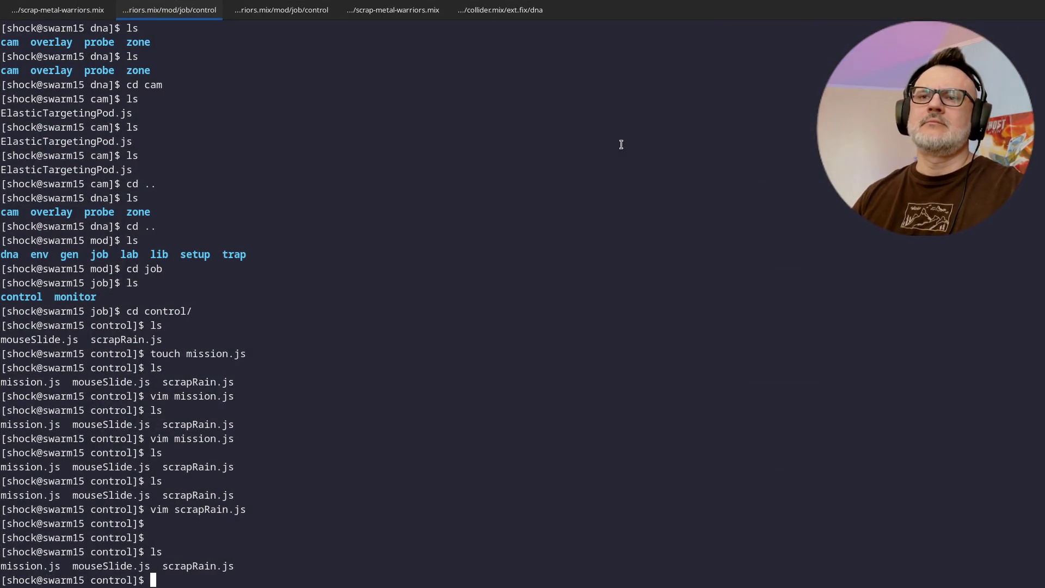
# Step: In scrapRain.js, cut the two DEBUG Mech spawn blocks and paste them below the rnd() check
pyautogui.press('Tab')
pyautogui.press('Return')
pyautogui.press('j')
pyautogui.press('k')
pyautogui.press('k')
pyautogui.press('k')
pyautogui.press('k')
pyautogui.press('k')
pyautogui.press('k')
pyautogui.press('k')
pyautogui.hotkey('shift', 'v')
pyautogui.press('j')
pyautogui.press('j')
pyautogui.press('j')
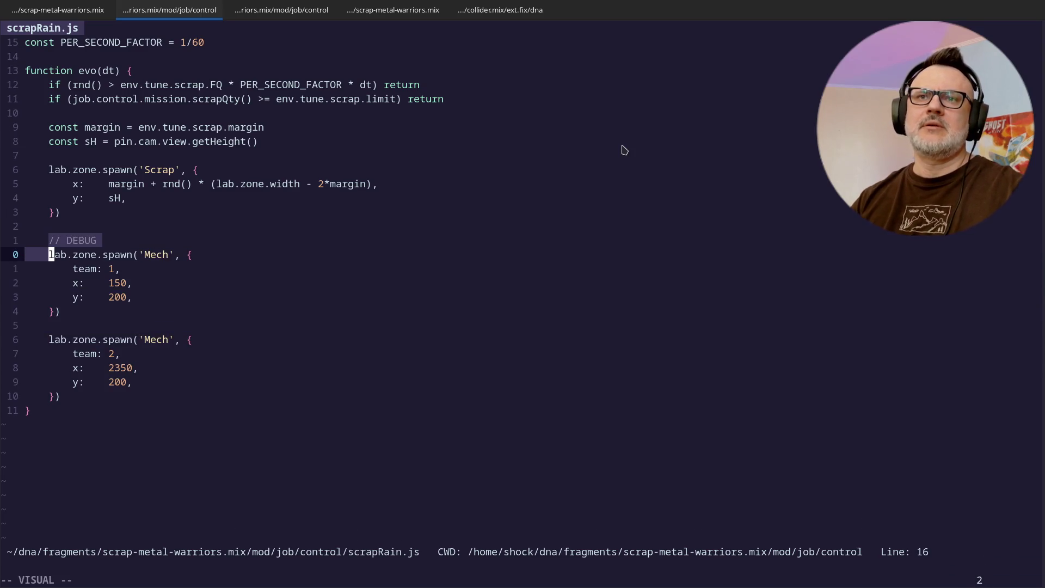
pyautogui.press('d')
pyautogui.press('k')
pyautogui.press('k')
pyautogui.press('k')
pyautogui.press('k')
pyautogui.press('k')
pyautogui.press('k')
pyautogui.press('k')
pyautogui.press('k')
pyautogui.press('k')
pyautogui.press('p')
# Step: Add blank lines around the moved Mech blocks and delete the extra blank line after the Scrap block
pyautogui.press('O')
pyautogui.press('Escape')
pyautogui.press('j')
pyautogui.press('j')
pyautogui.press('j')
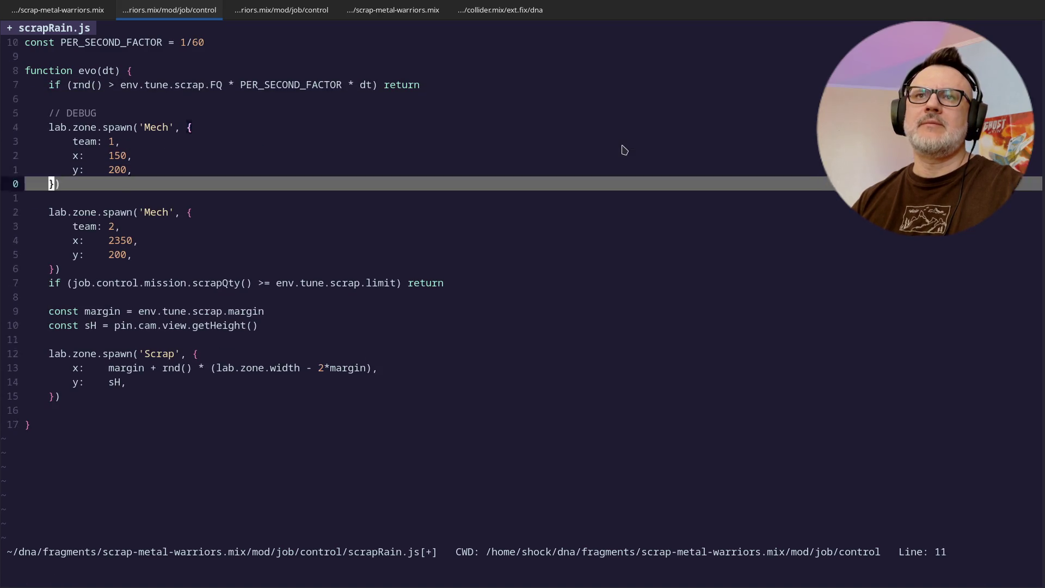
pyautogui.press('j')
pyautogui.press('j')
pyautogui.press('j')
pyautogui.press('o')
pyautogui.press('Escape')
pyautogui.press('j')
pyautogui.press('j')
pyautogui.press('j')
pyautogui.press('j')
pyautogui.press('j')
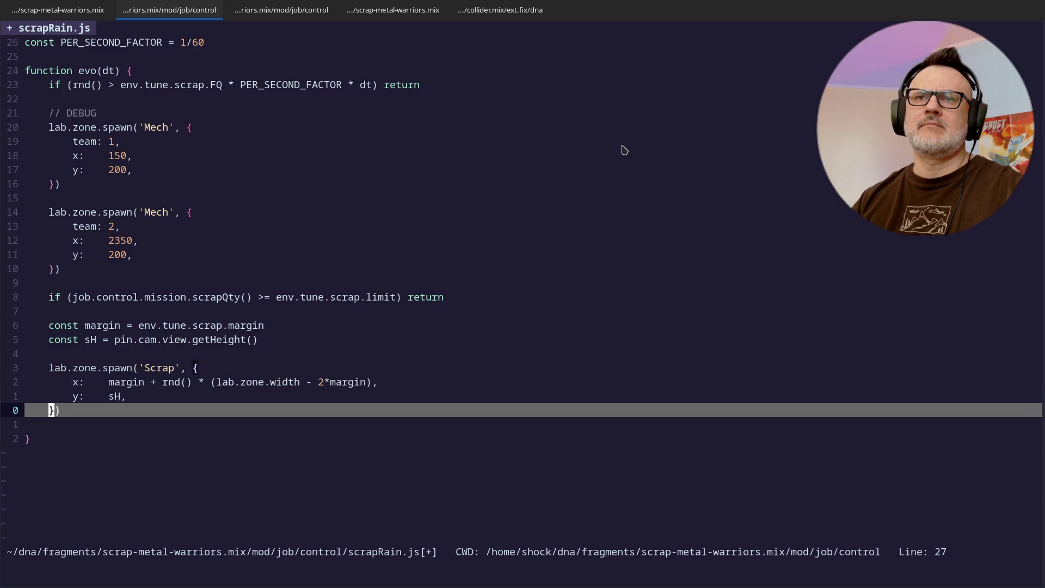
pyautogui.press('d')
pyautogui.press('d')
pyautogui.press('k')
pyautogui.press('k')
pyautogui.press('k')
pyautogui.press('k')
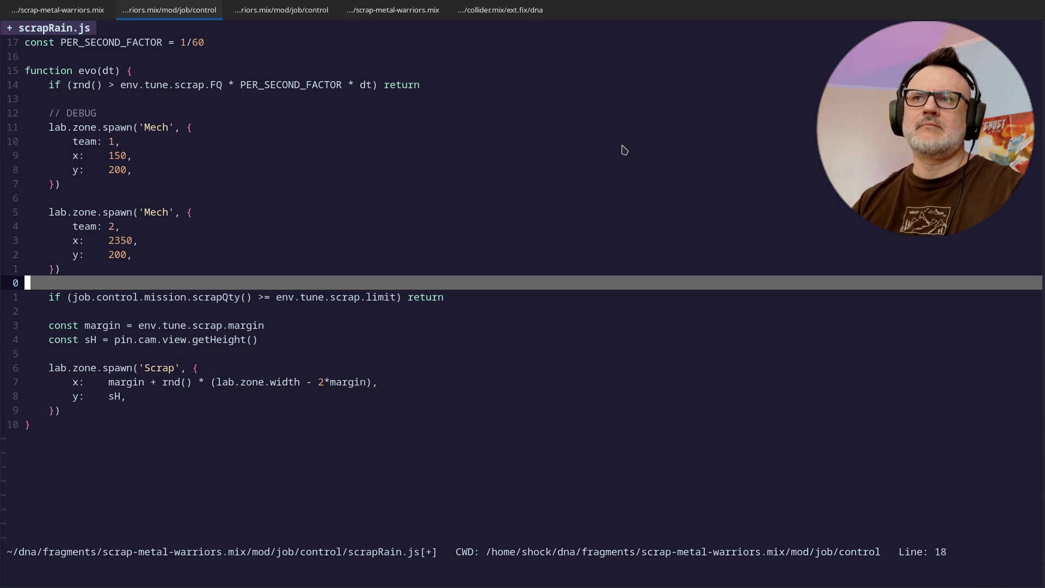
# Step: Save scrapRain.js with :wq and go back to the browser game
pyautogui.write('wq')
pyautogui.press('Return')
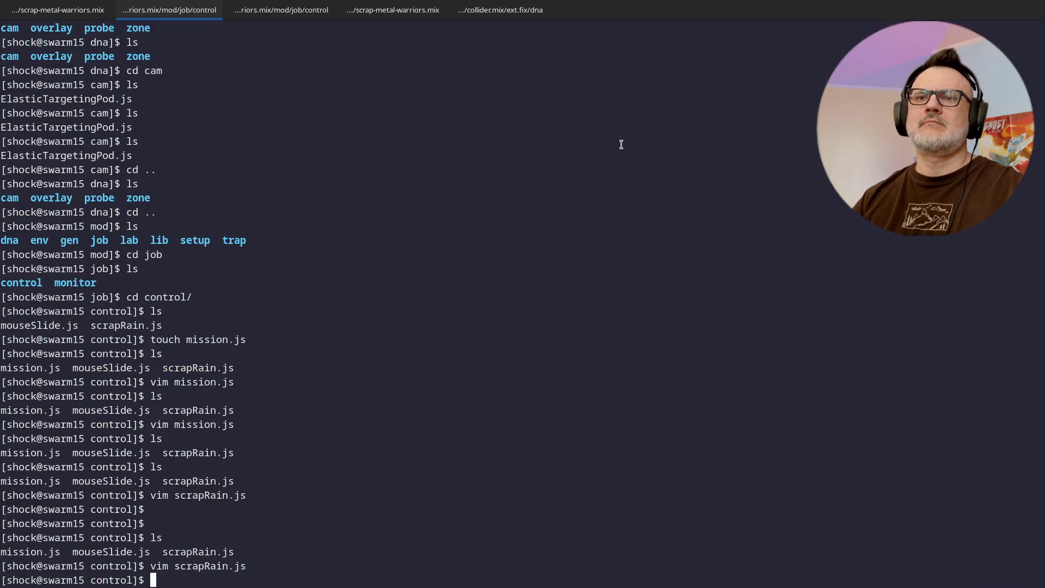
pyautogui.hotkey('alt', 'Tab')
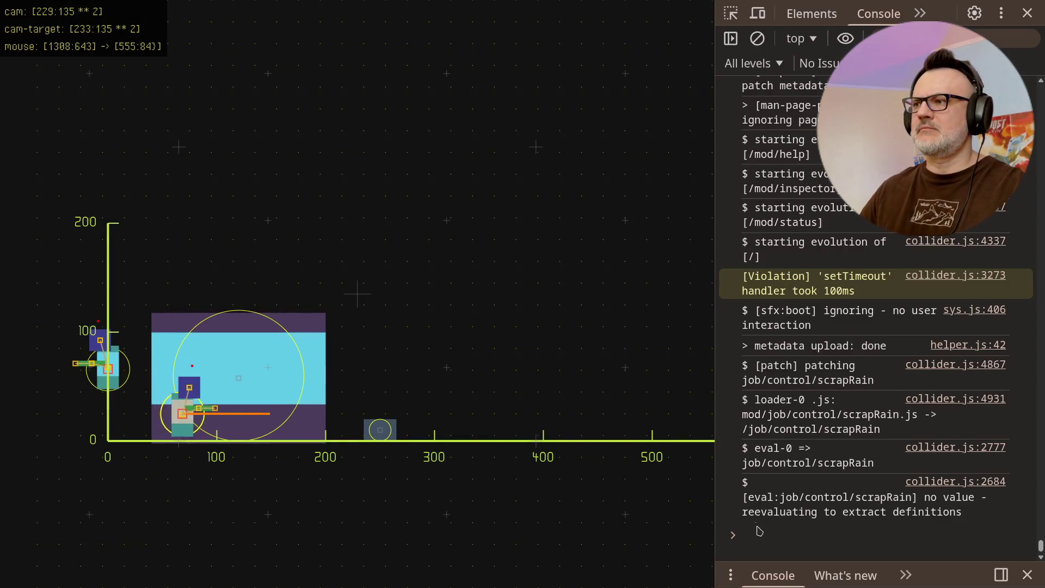
# Step: Run $.job.control.mission.scrapQty() in the DevTools console twice, getting 1 and then 2
pyautogui.click(870, 552)
pyautogui.write('$.job.control.mission.scrapQty()')
pyautogui.press('Return')
pyautogui.press('Up')
pyautogui.press('Return')
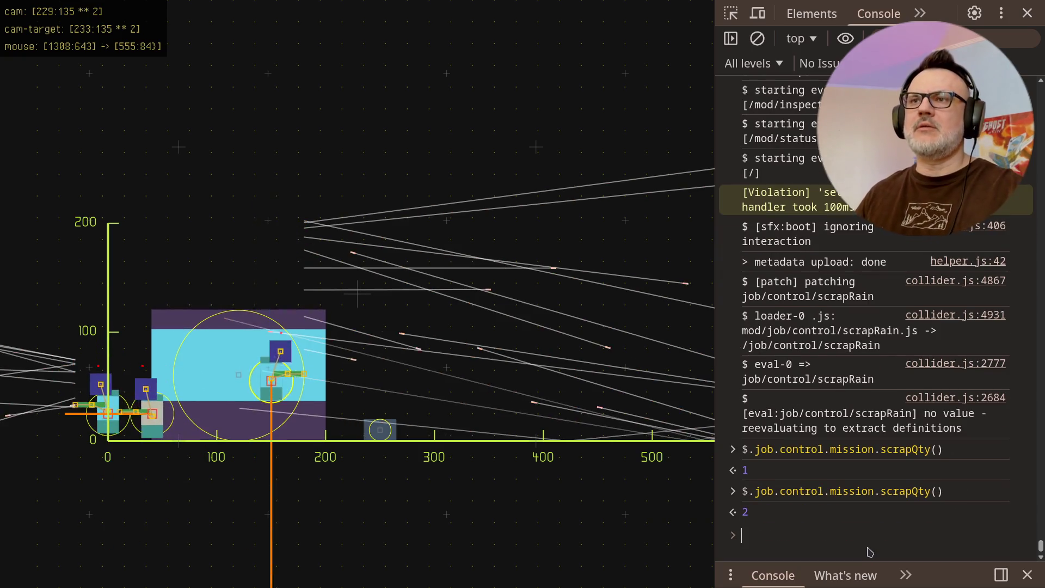
# Step: Switch to the terminal and back, then reload the game page
pyautogui.hotkey('alt', 'Tab')
pyautogui.hotkey('alt', 'Tab')
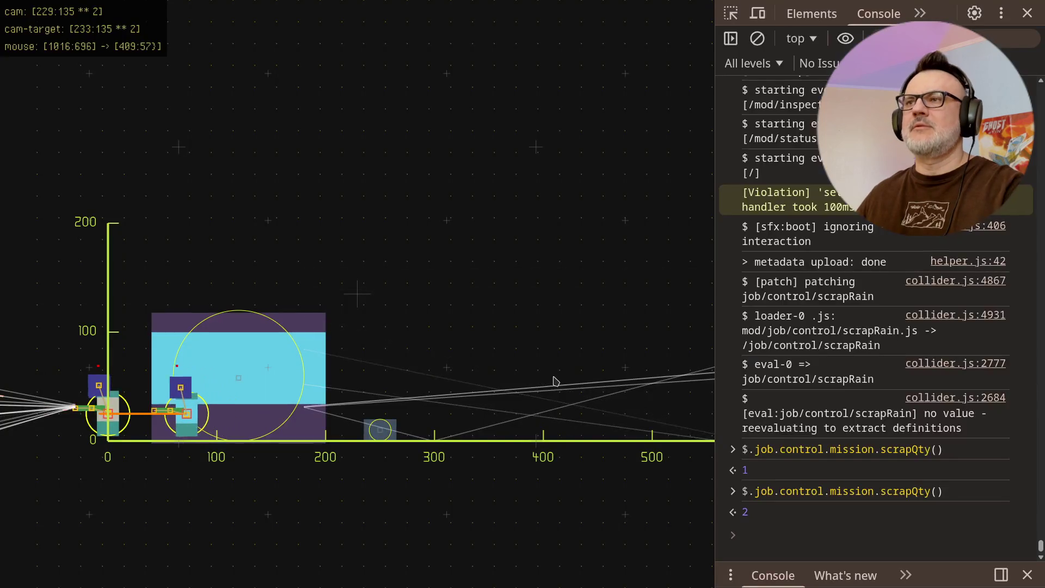
pyautogui.press('F5')
pyautogui.click(1030, 15)
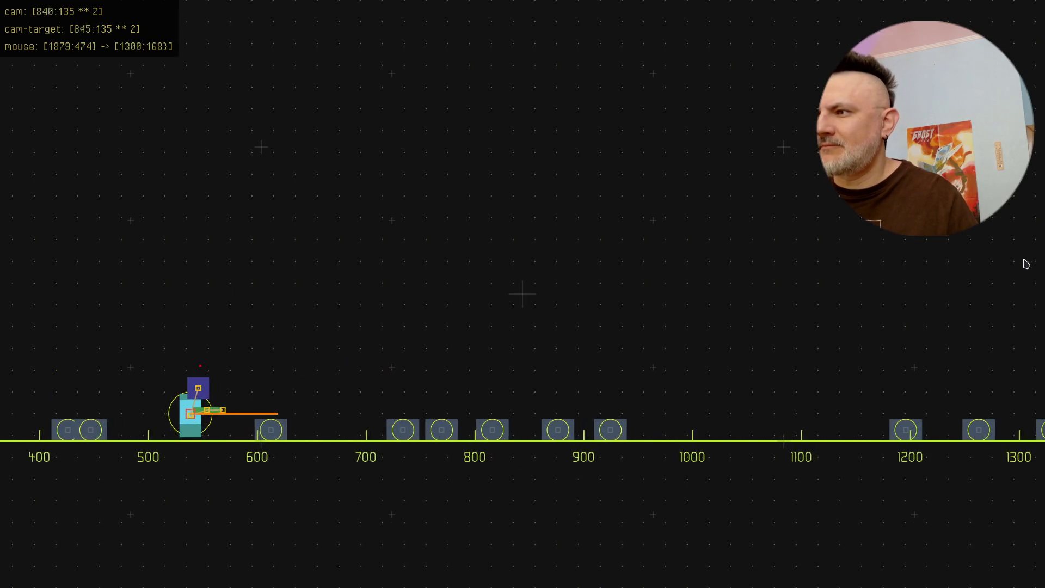
# Step: Dash the mech far right with d, then back left with a
pyautogui.press('d')
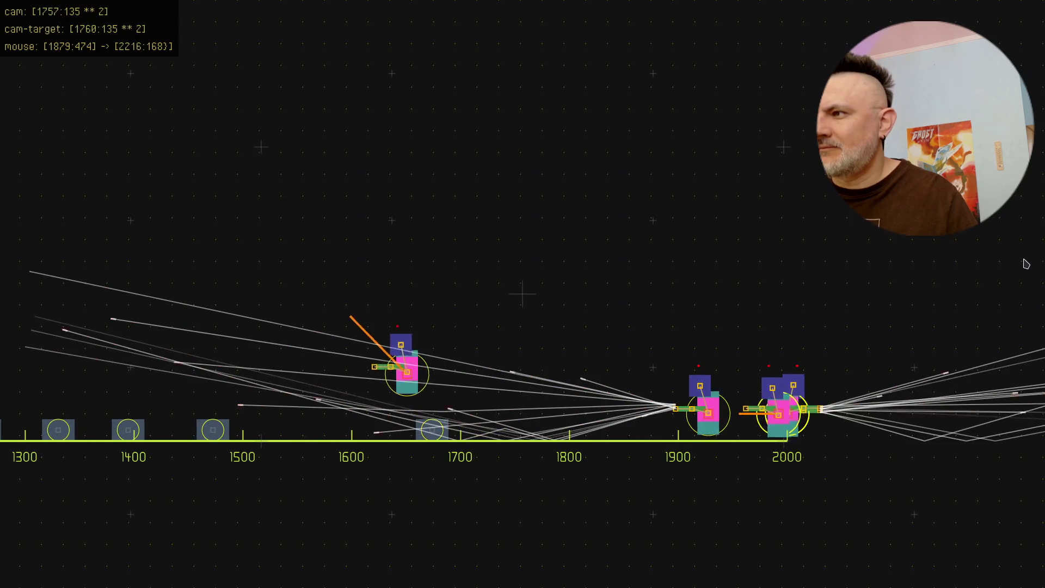
pyautogui.press('a')
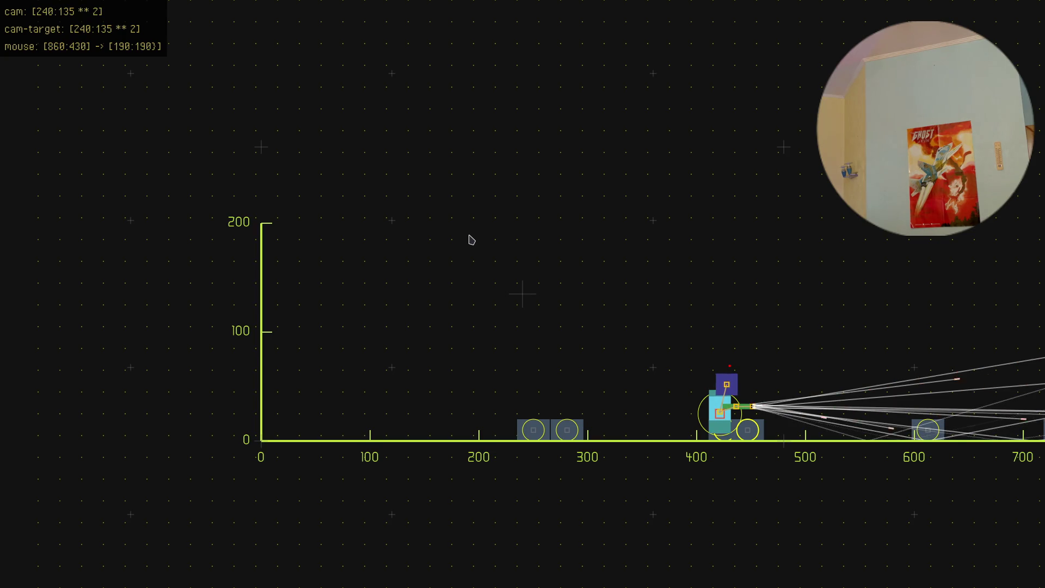
# Step: Nudge the mech slightly right with d, then walk it left with a until it reaches x=0
pyautogui.press('d')
pyautogui.press('d')
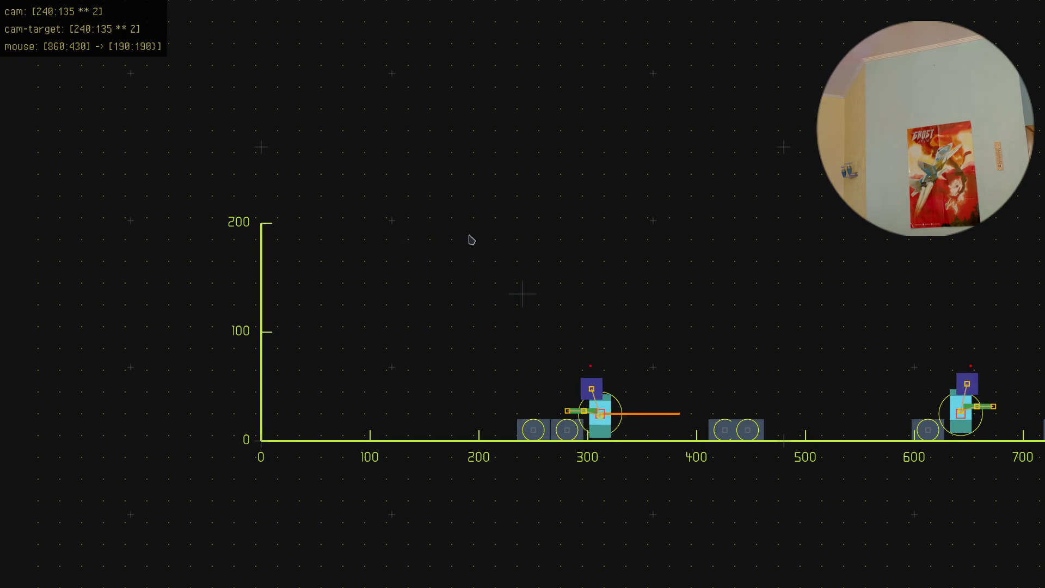
pyautogui.press('a')
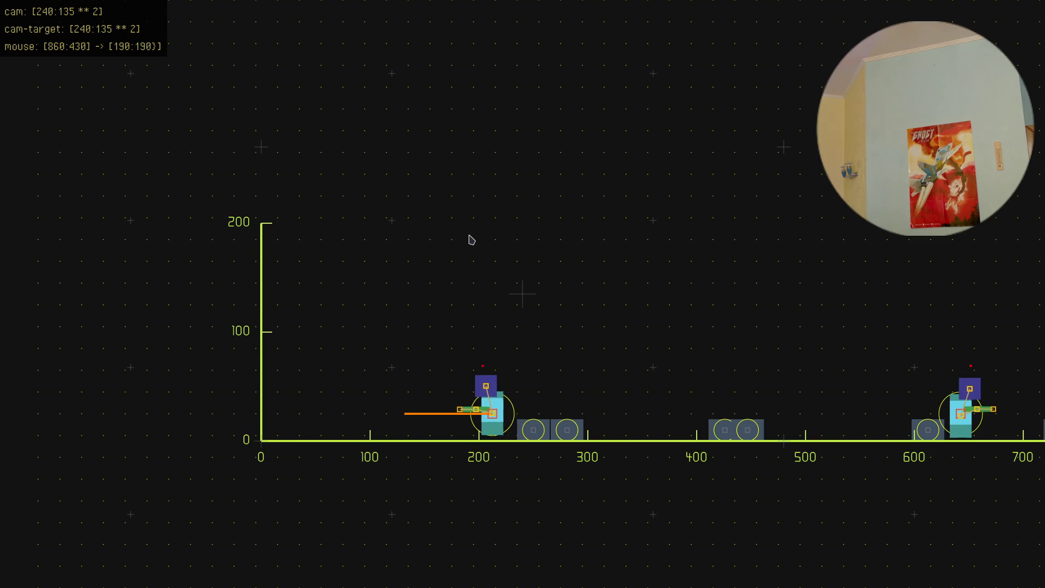
pyautogui.press('a')
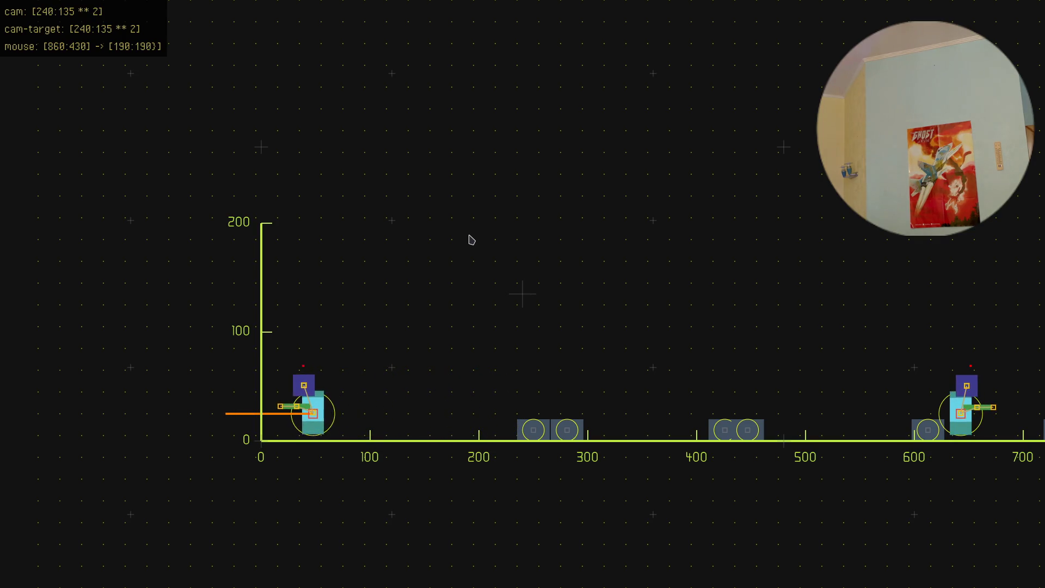
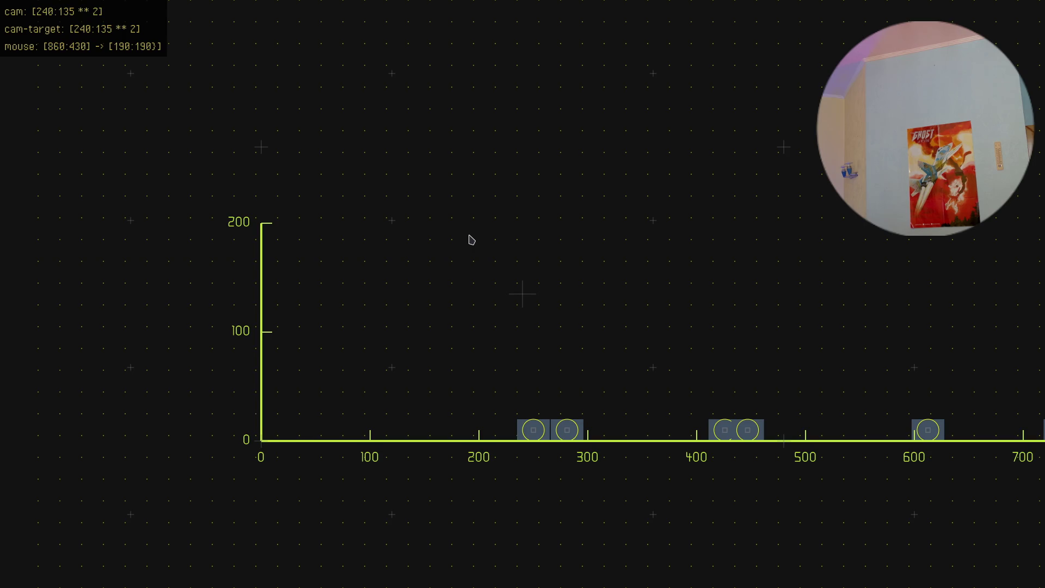
# Step: Start the simulation so soldiers spawn near x=0 and x=400 and take cover by the crates
pyautogui.press('a')
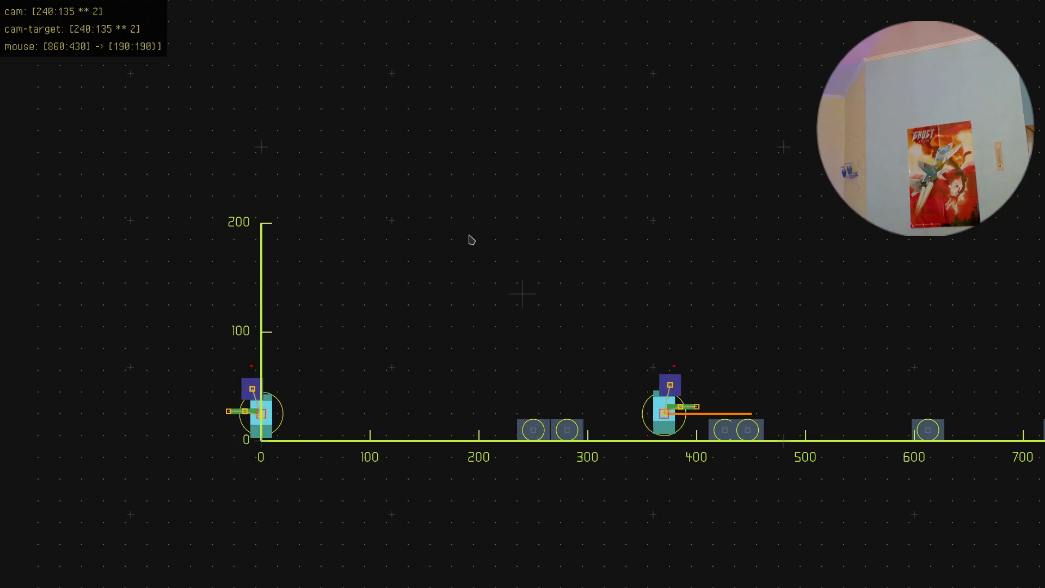
# Step: Spawn three more soldier units at the same scene point, one appearing in mid-air
pyautogui.click(472, 239)
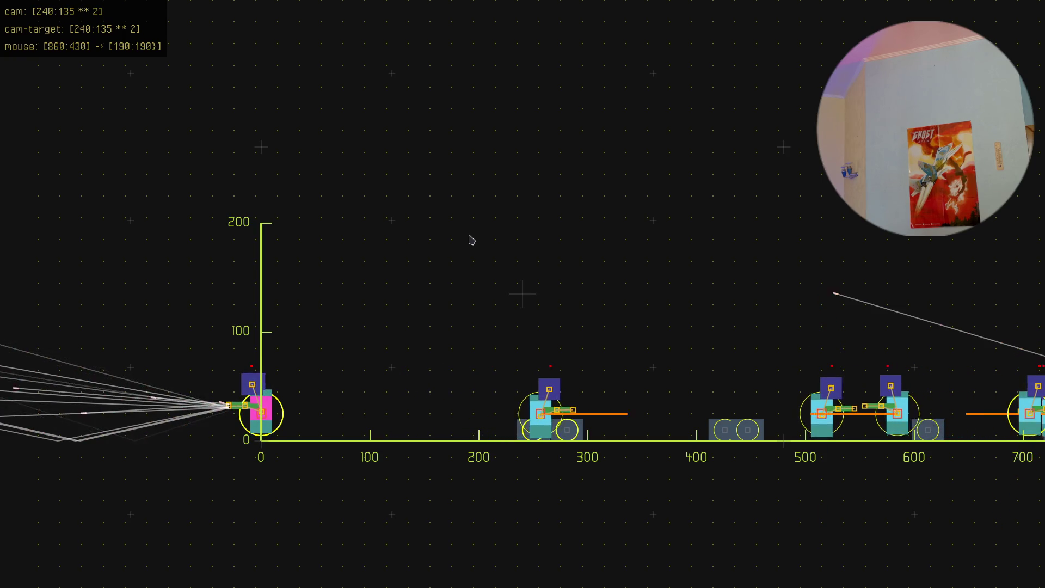
pyautogui.click(471, 239)
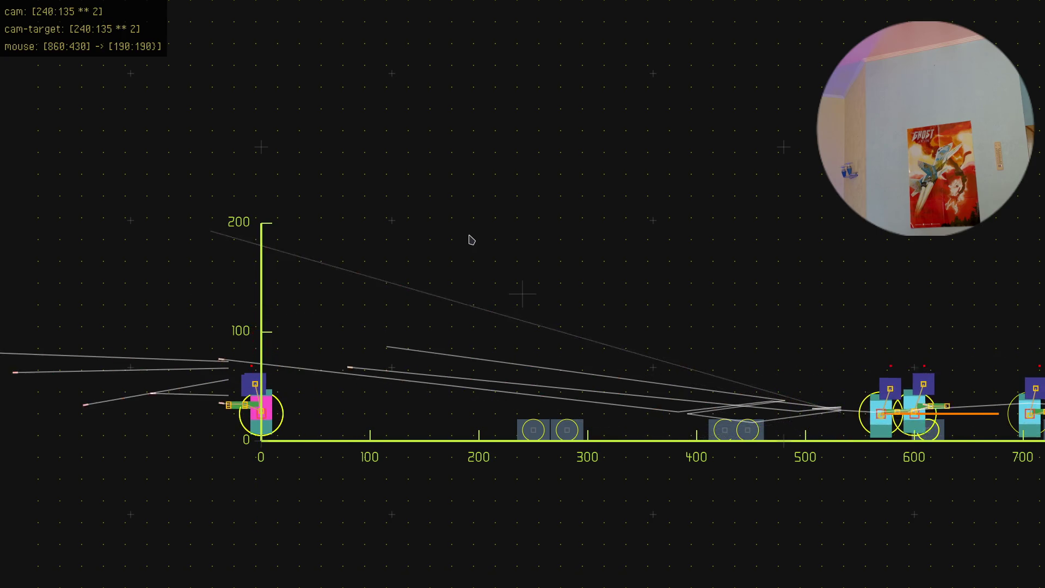
pyautogui.click(471, 240)
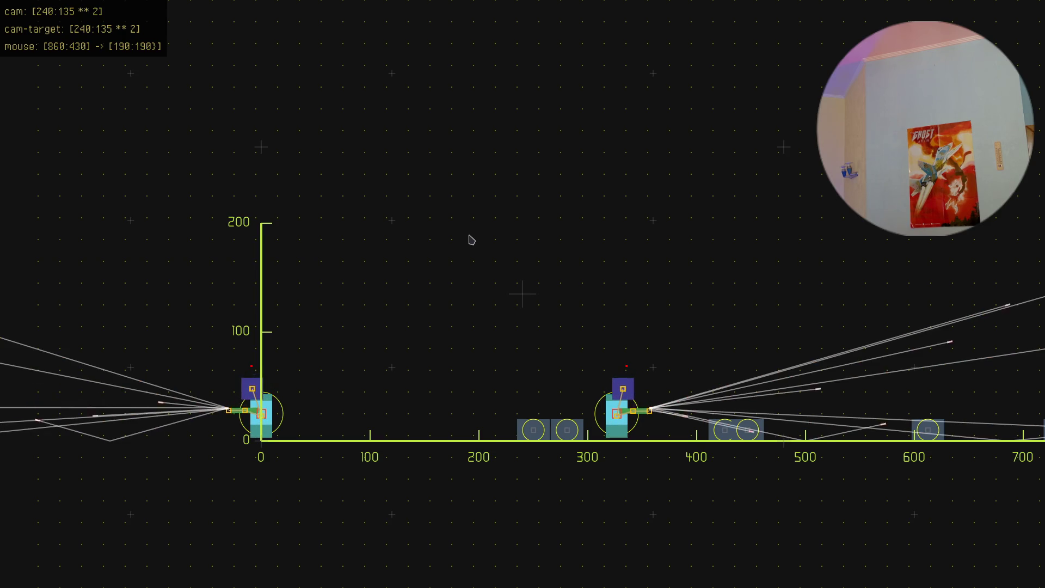
# Step: Spawn two more armed soldiers, the second near the 500 mark on the ground
pyautogui.click(471, 240)
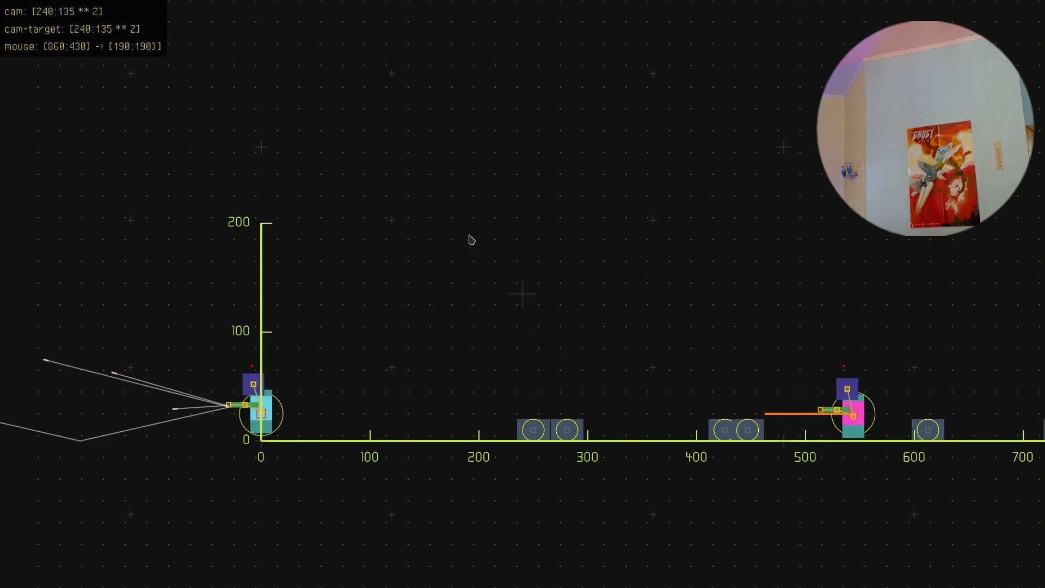
pyautogui.click(471, 239)
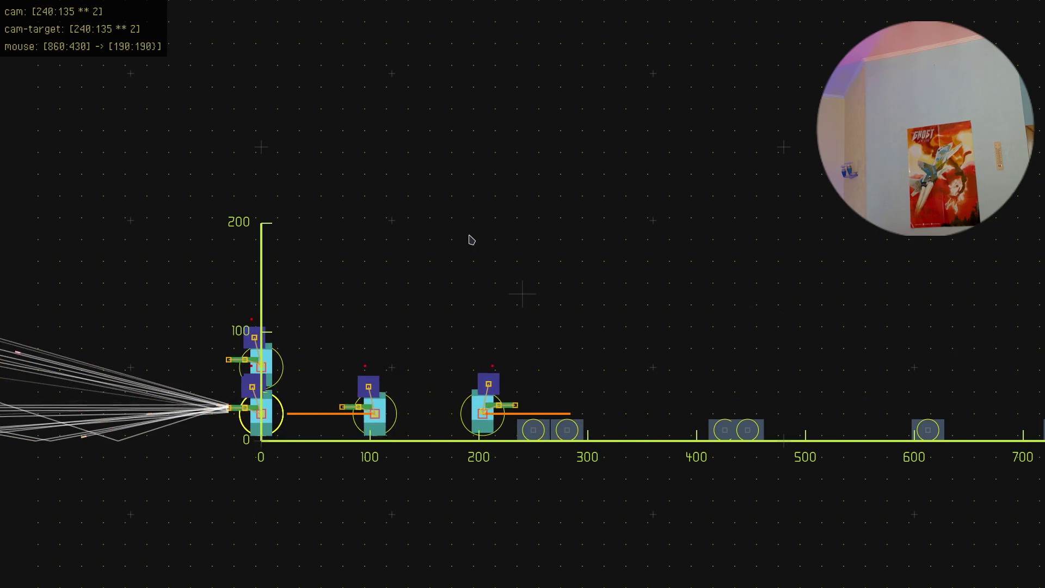
# Step: Drop a new soldier into the scene in mid-air at about x=150, height 200
pyautogui.click(471, 240)
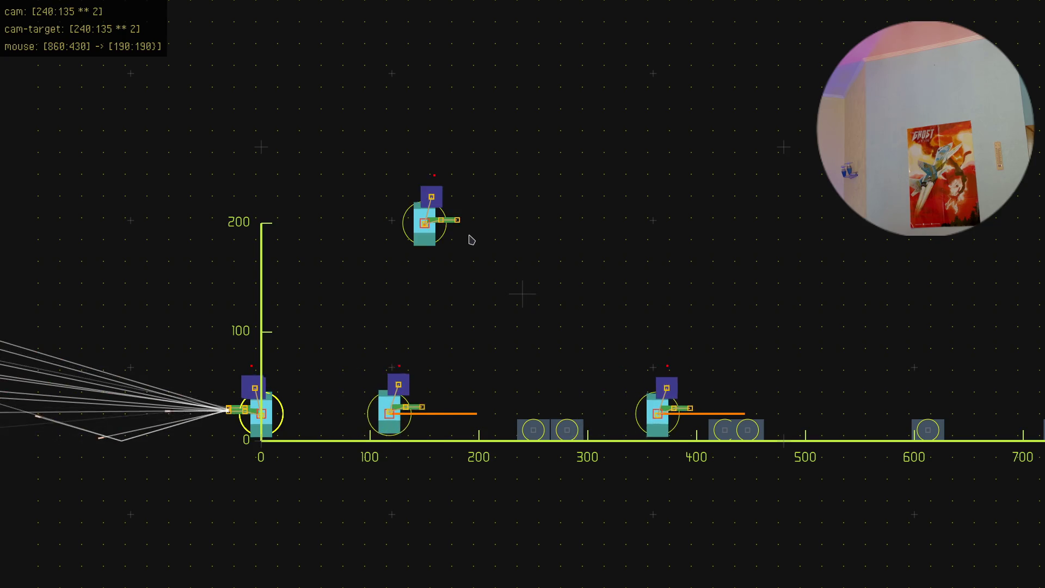